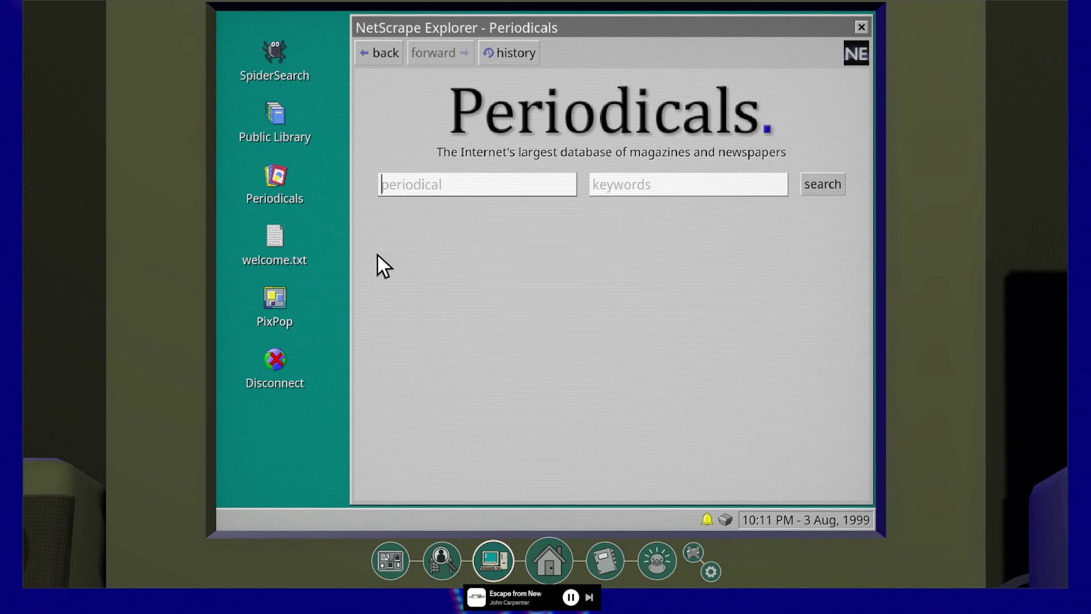
Open the welcome.txt note about the Nut OS 1.1 upgrade, close it, then reopen it in CashewPad.
double_click(283, 243)
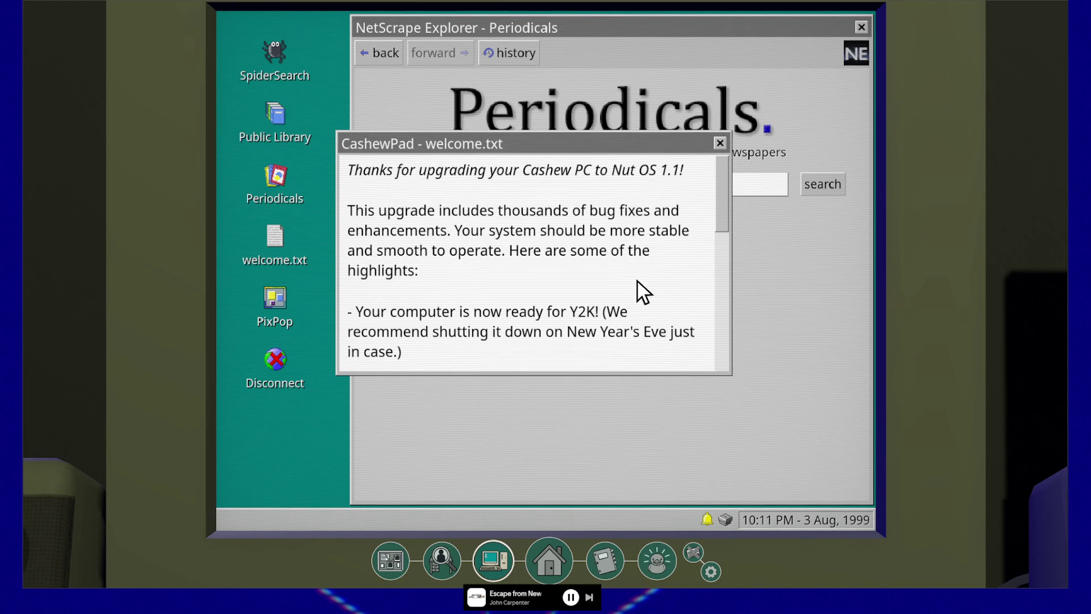
click(720, 144)
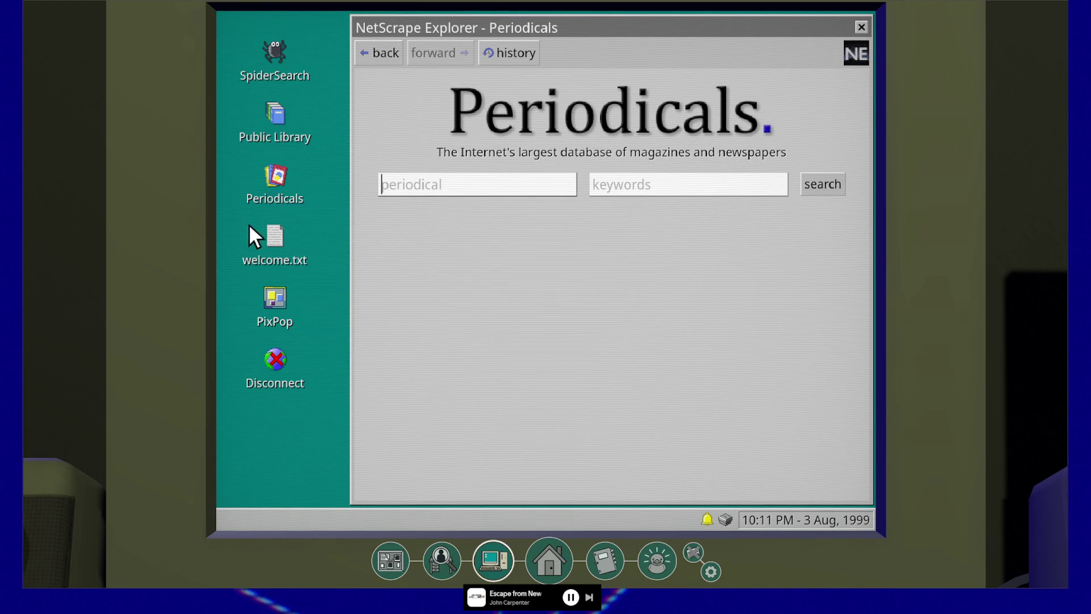
double_click(275, 241)
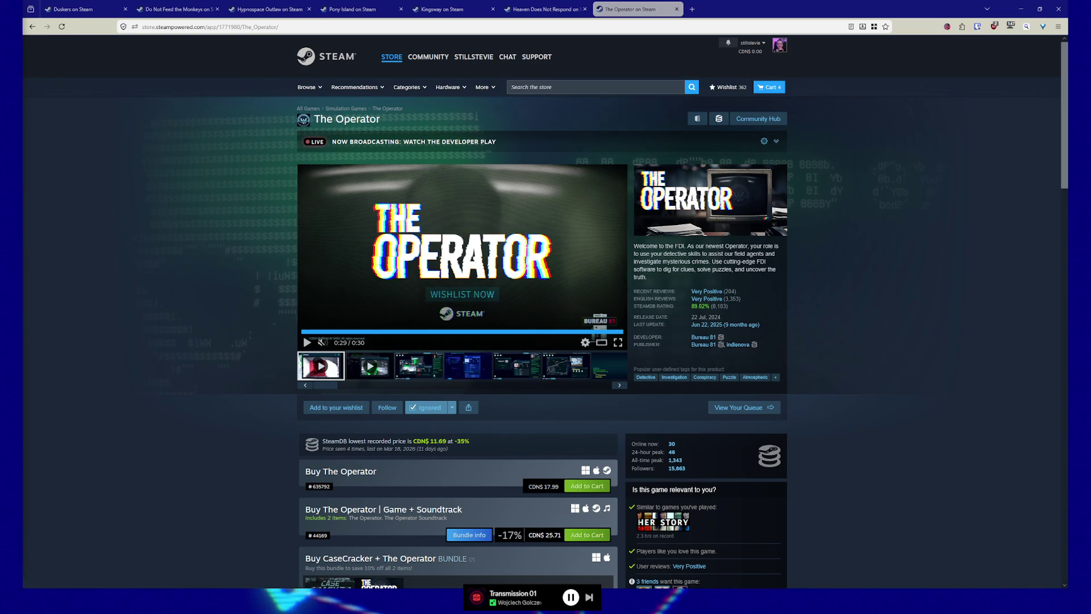
Bring up the 'Pin on Aesthetics' tab with the Windows Media Player skin pin.
mouse_move(269, 111)
mouse_down()
mouse_move(655, 47)
mouse_move(692, 9)
mouse_up()
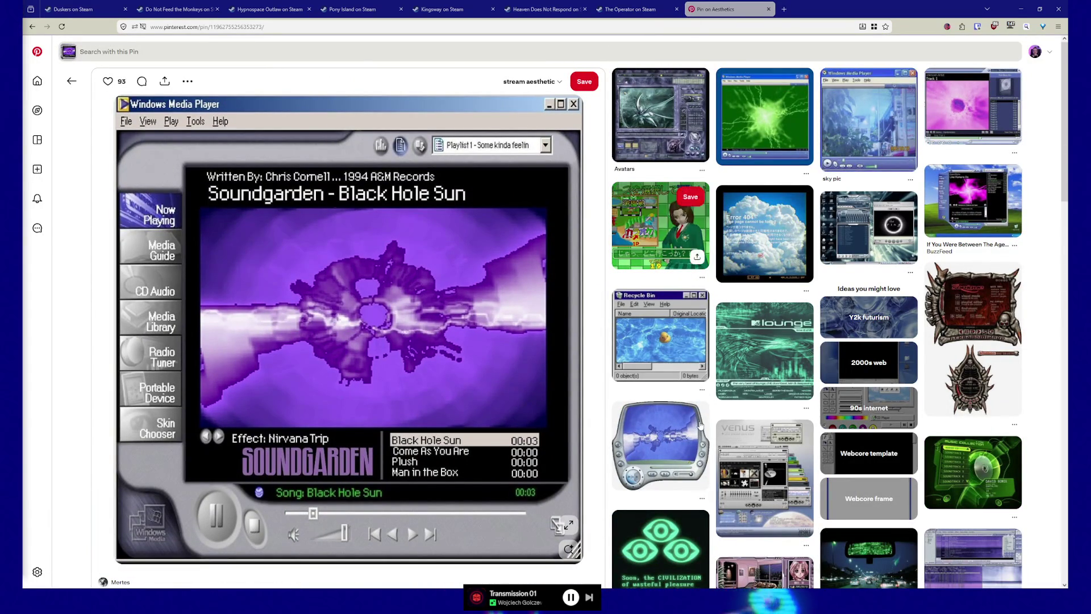
Scroll down the Windows Media Player skin pin to its 4 comments and related retro player skins.
scroll(635, 385, down, 3)
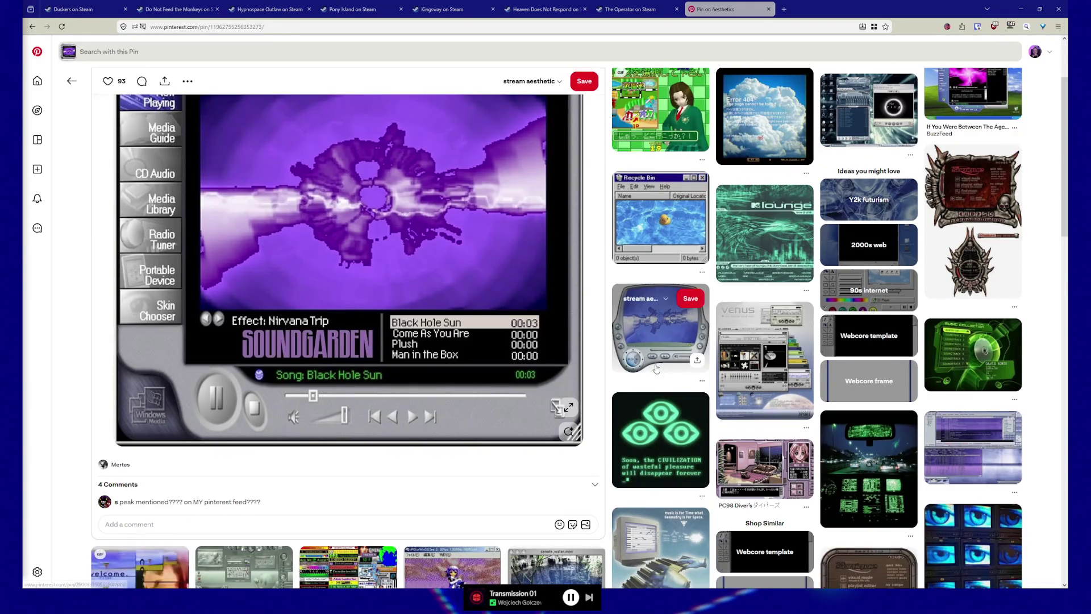
scroll(967, 398, down, 2)
scroll(968, 397, down, 1)
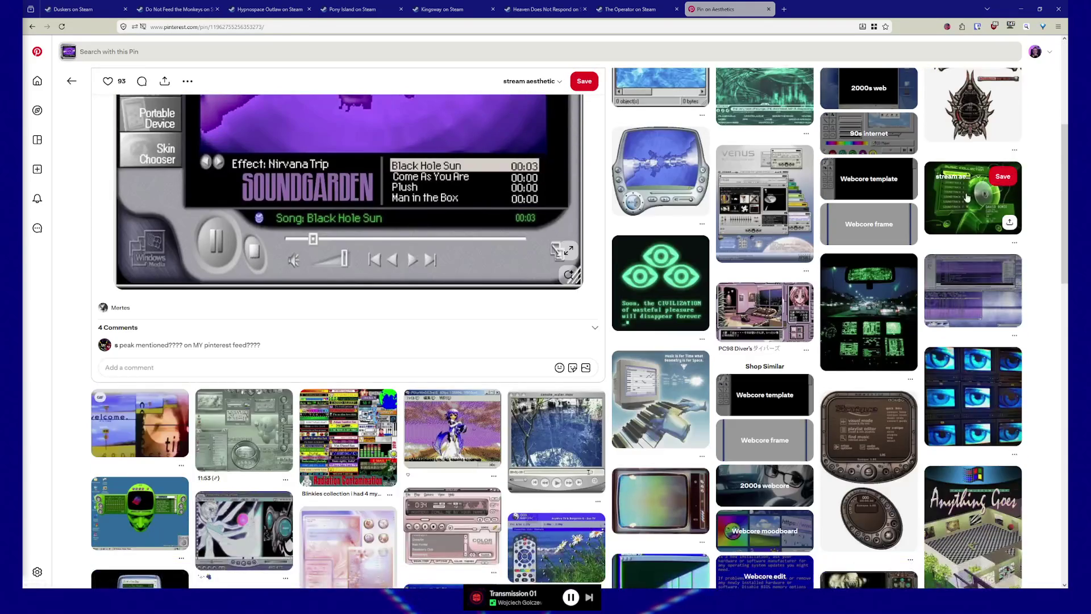
scroll(309, 453, down, 2)
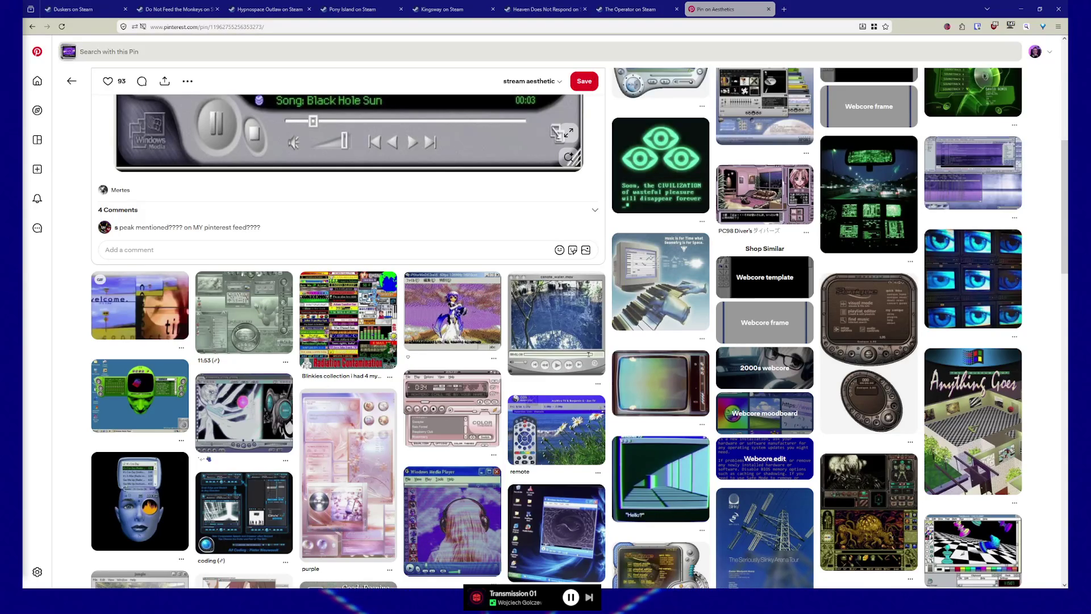
Scroll back up the pin page toward the Winamp skin playing Phantom Planet's 'California'.
scroll(366, 206, up, 6)
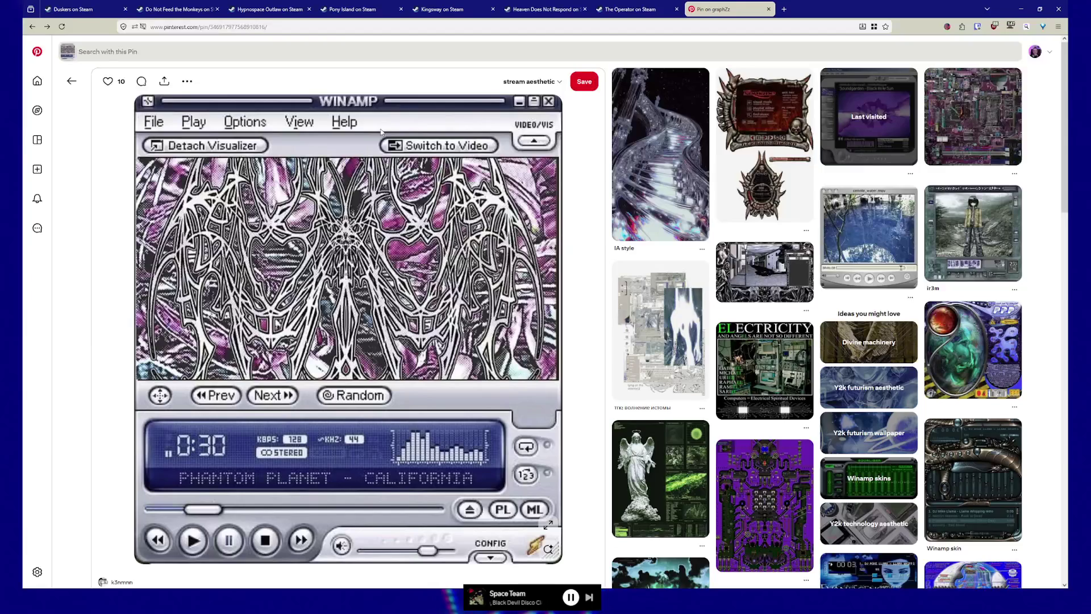
Return to the 'Winamp skin y2k cybercore aesthetic digital sticker sheet' pin, preview the Winamp widget, then view the full image.
click(37, 29)
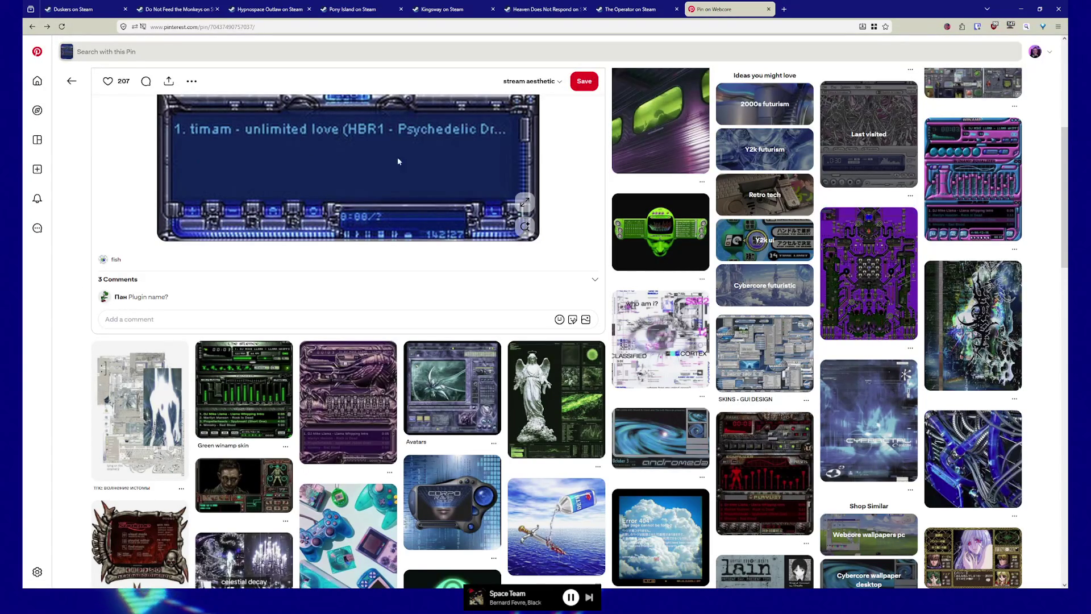
scroll(397, 157, up, 5)
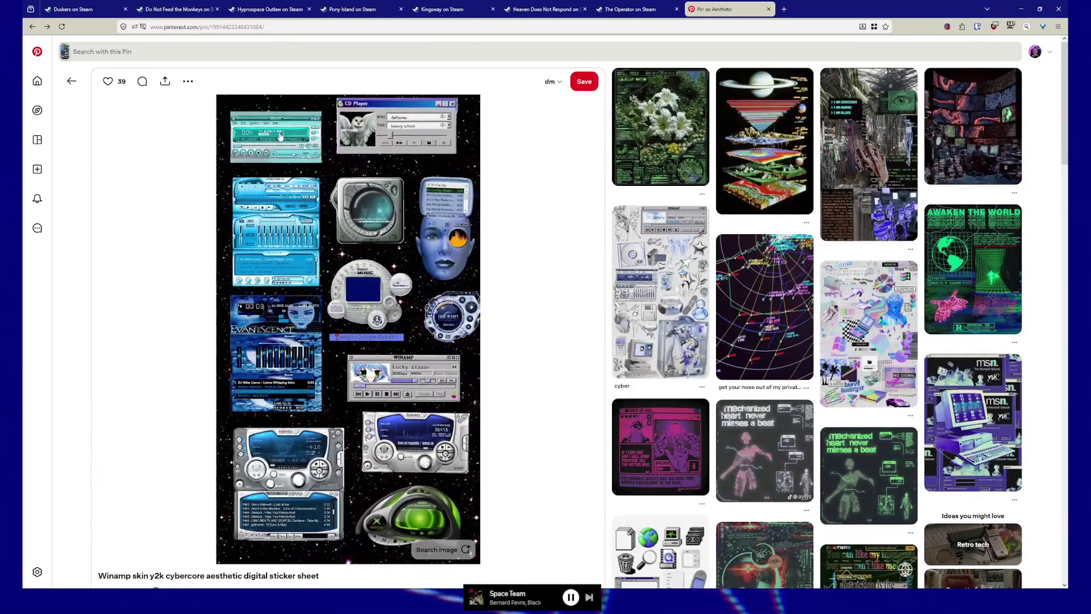
click(279, 134)
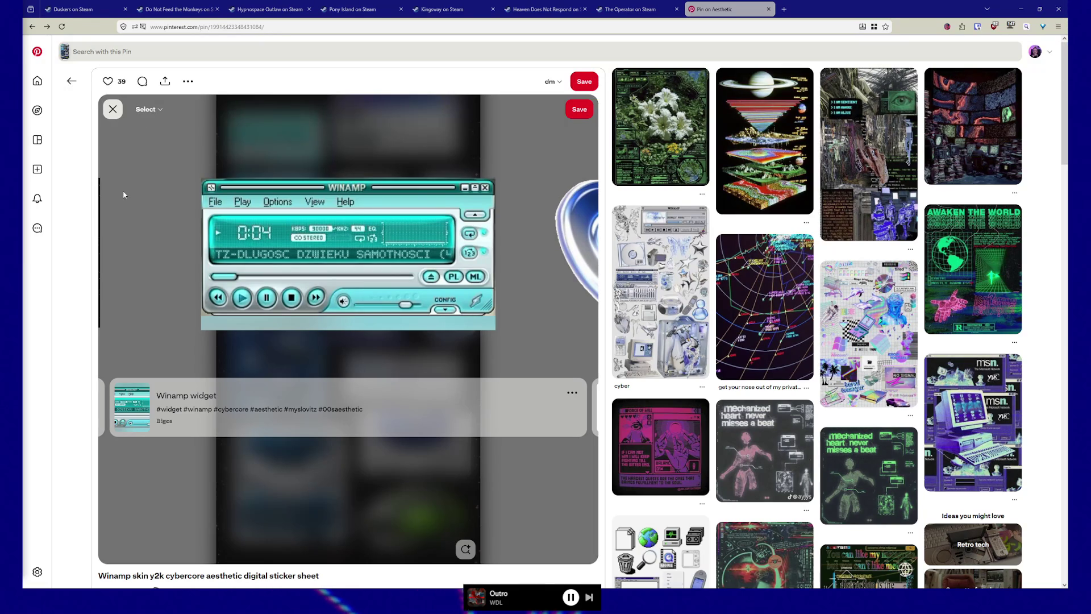
click(113, 109)
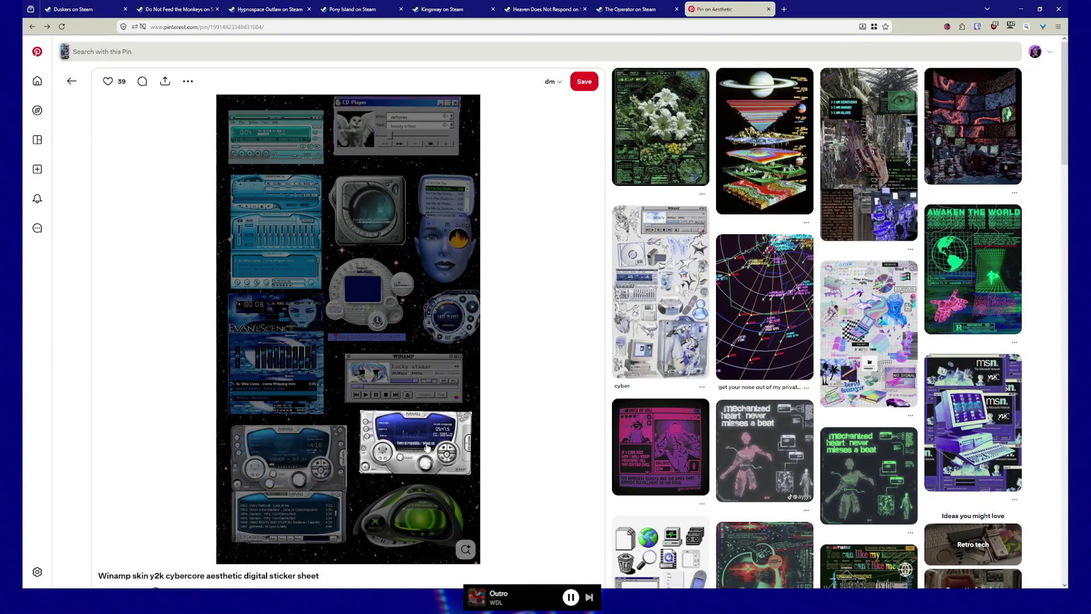
Zoom in on the Lucky staaar Winamp sticker, matched to a Cybercore widget pin.
click(402, 375)
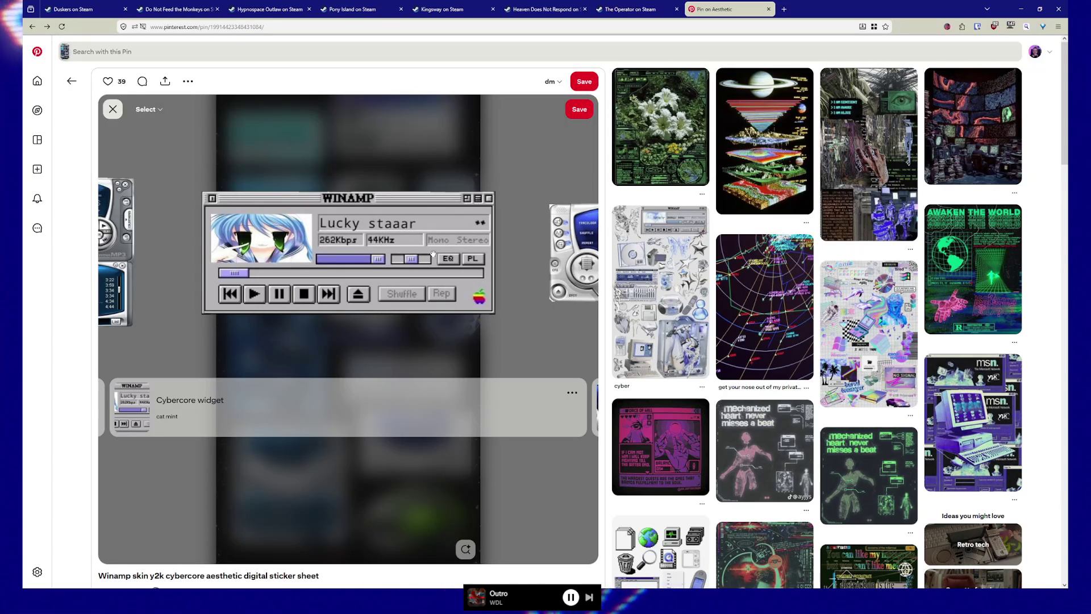
Advance the close-up to the XMPlay 3.8.1.1 skin showing 'banzai republic'.
click(582, 233)
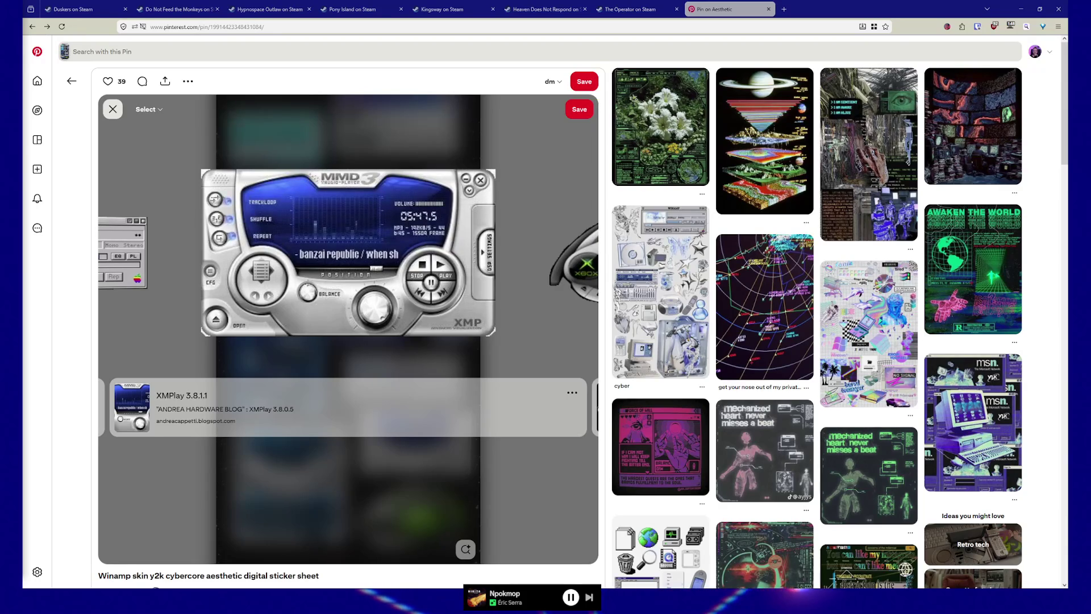
drag(739, 10, 796, 9)
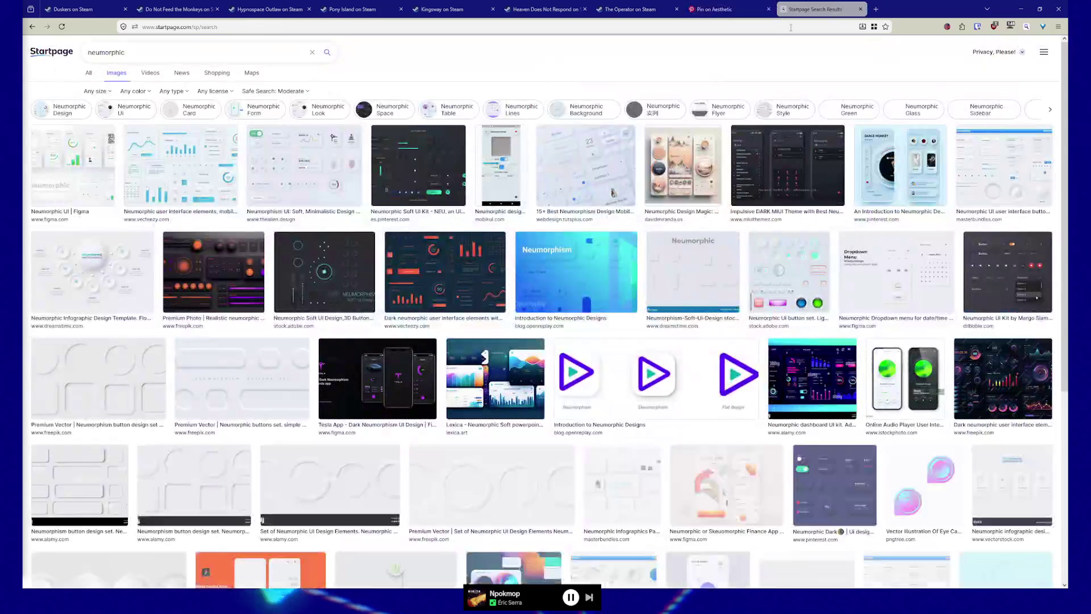
click(146, 165)
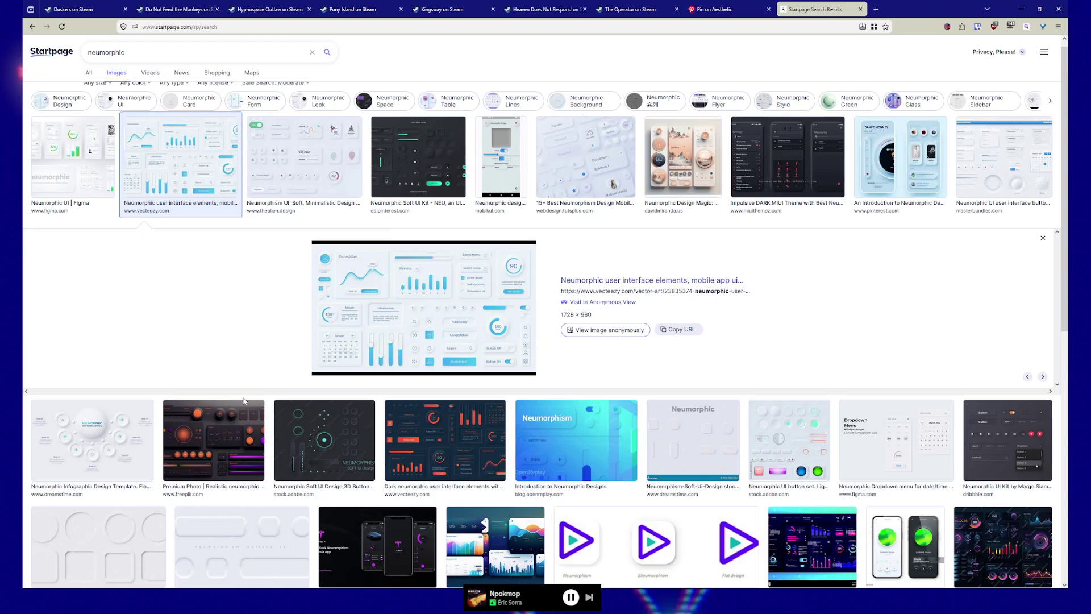
key(Down)
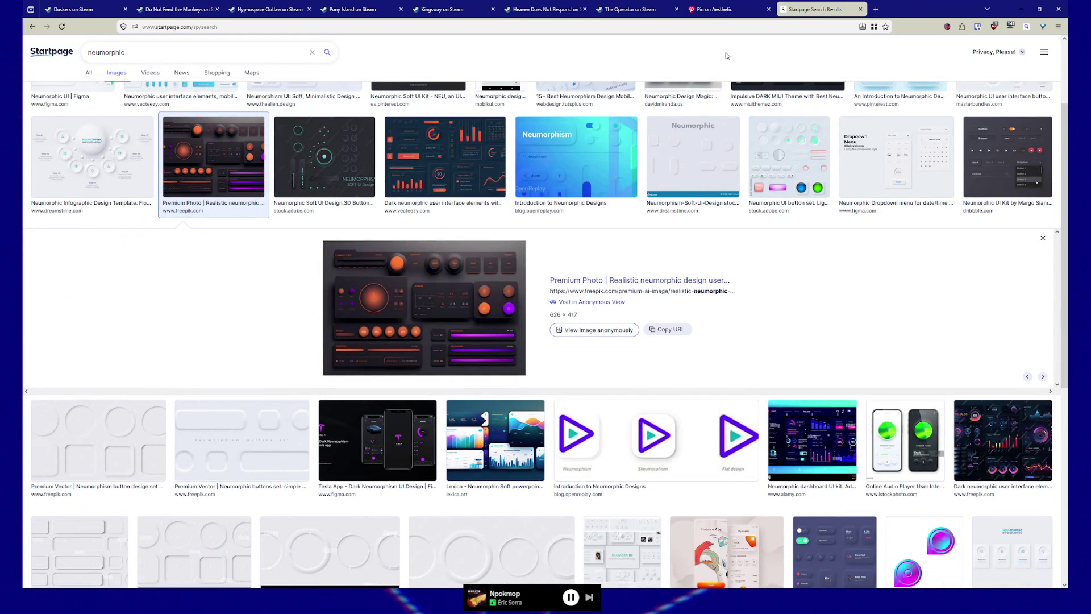
click(722, 9)
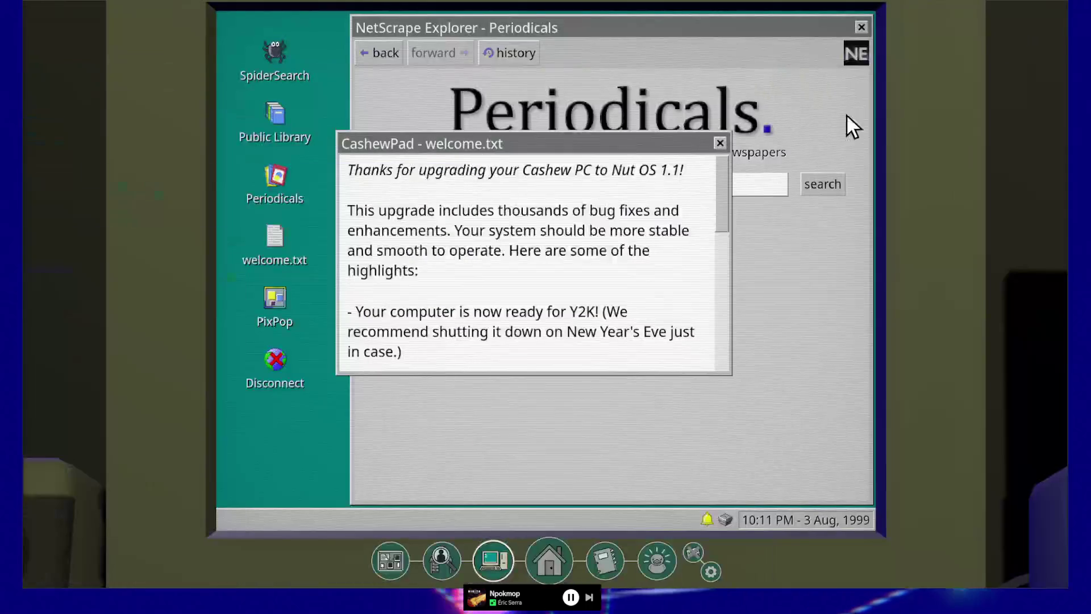
Switch to The Incident at Galley House, save progress, and exit the game to Windows.
key(alt+Tab)
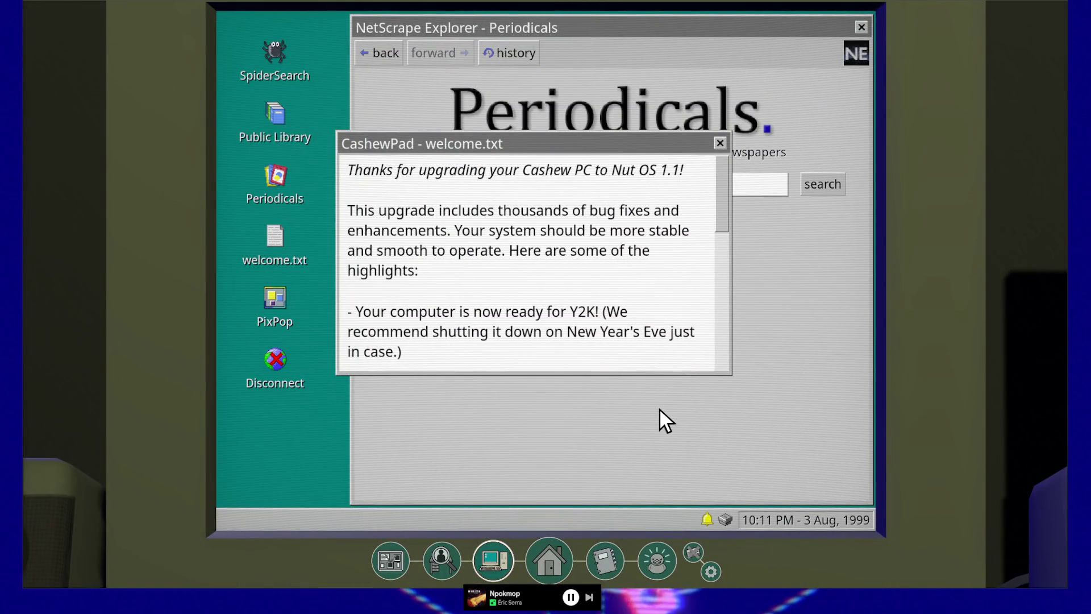
key(Escape)
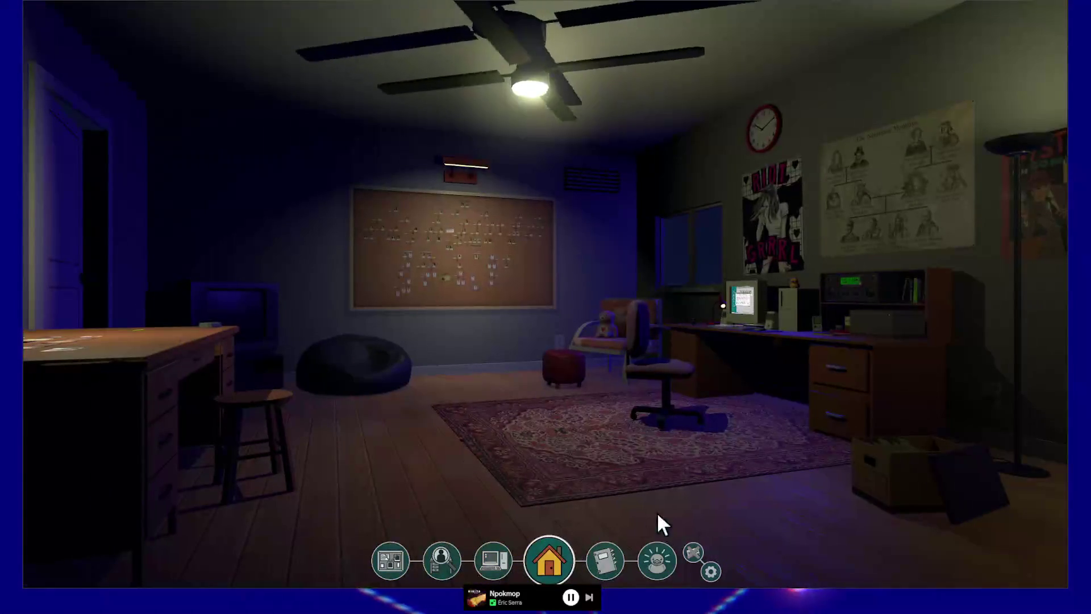
click(712, 573)
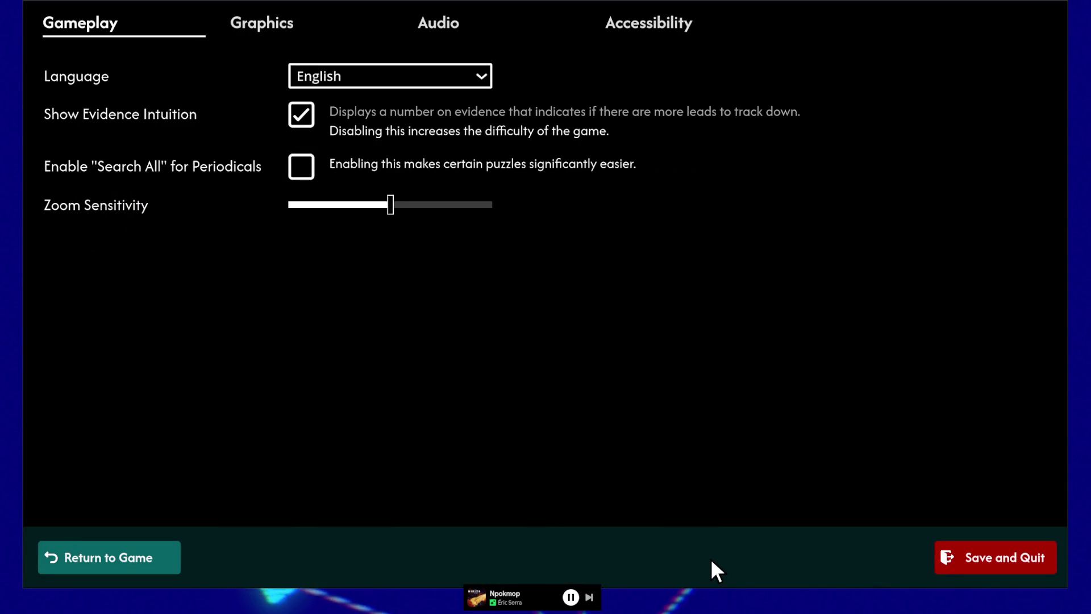
click(980, 560)
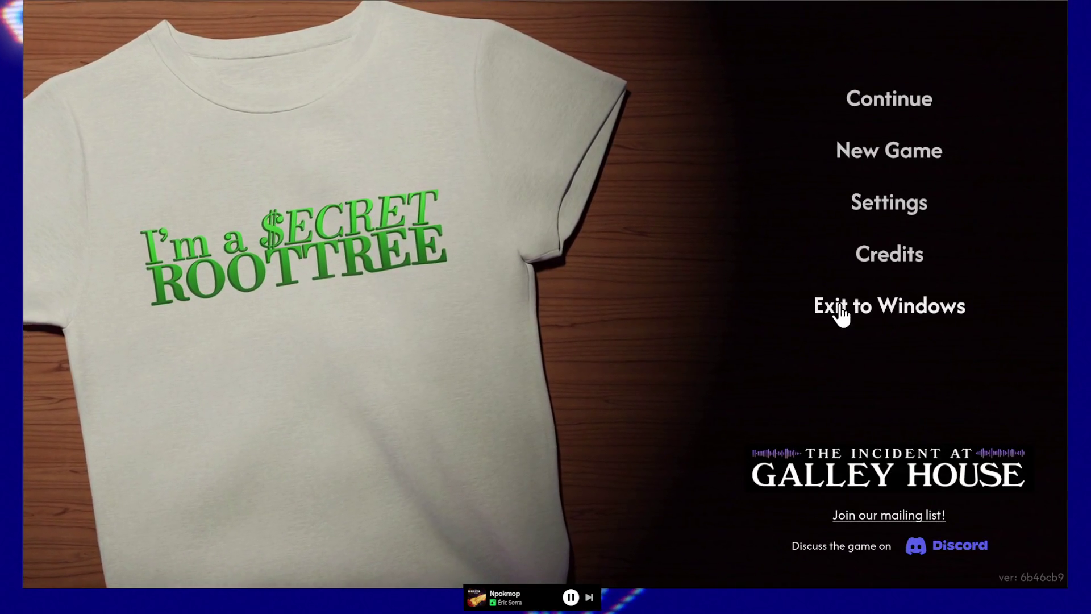
click(836, 306)
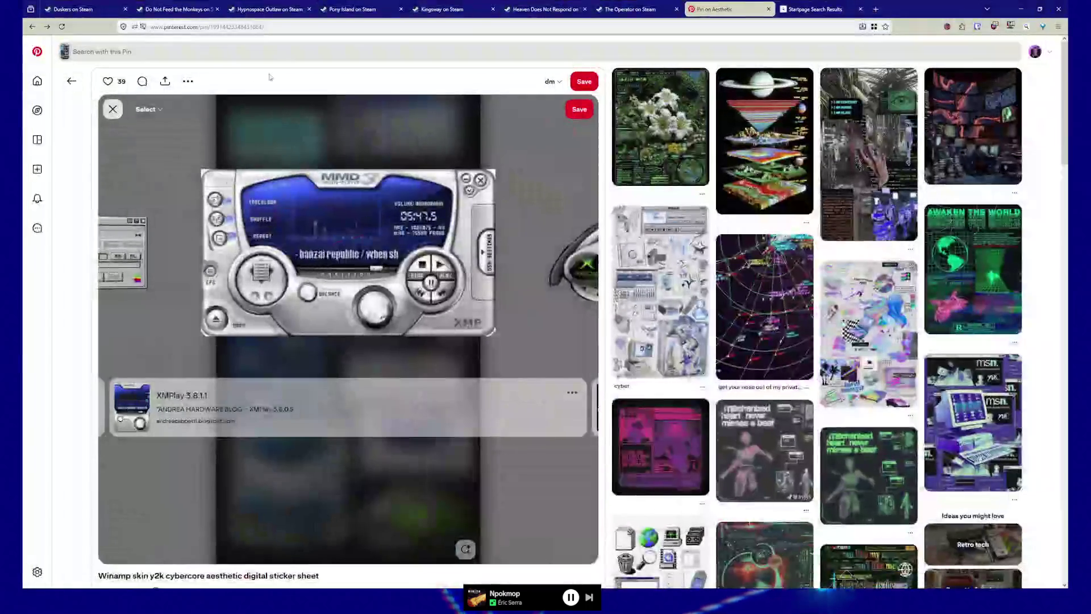
Open the Heaven Does Not Respond store page and play its trailer full screen from the start.
click(631, 9)
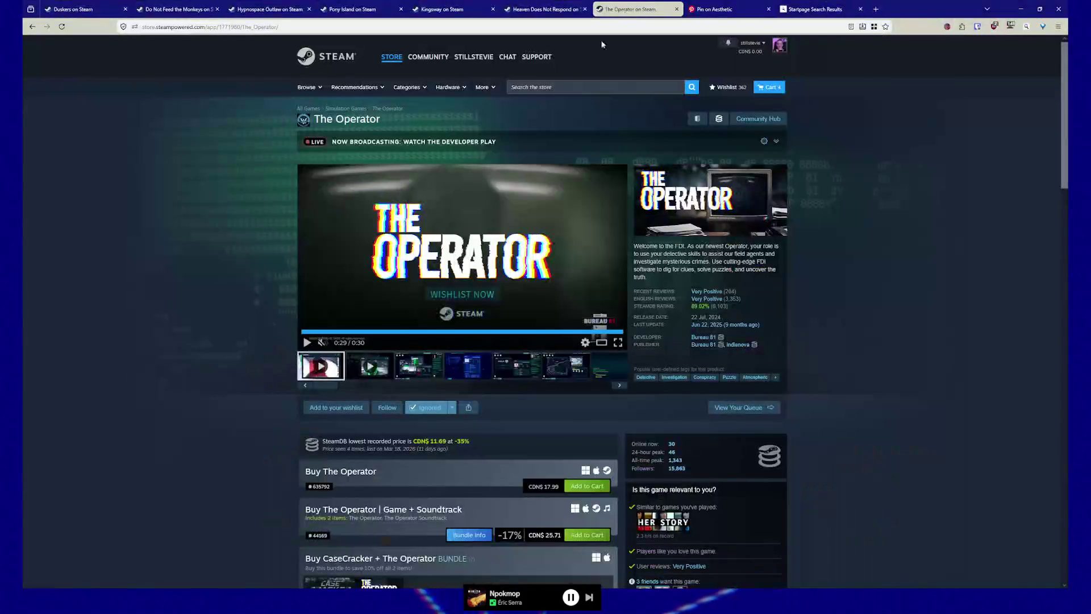
click(554, 9)
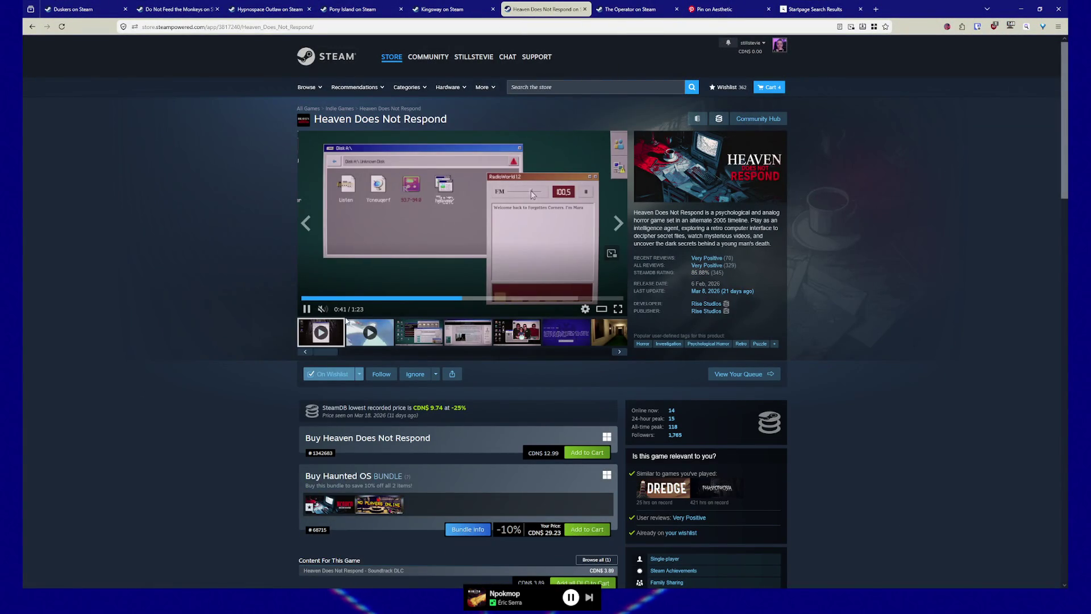
click(302, 299)
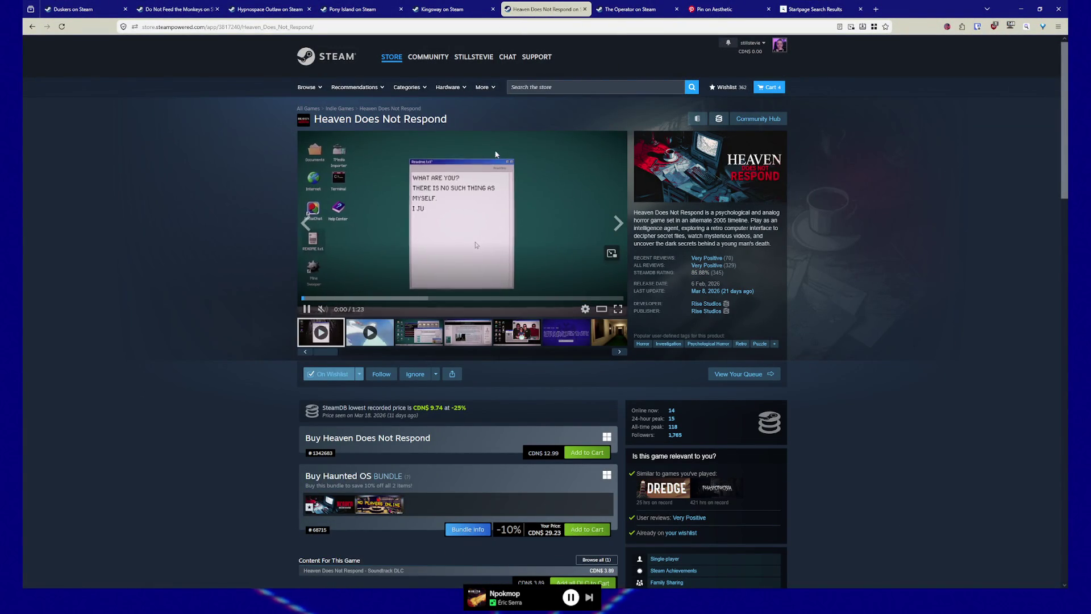
click(618, 309)
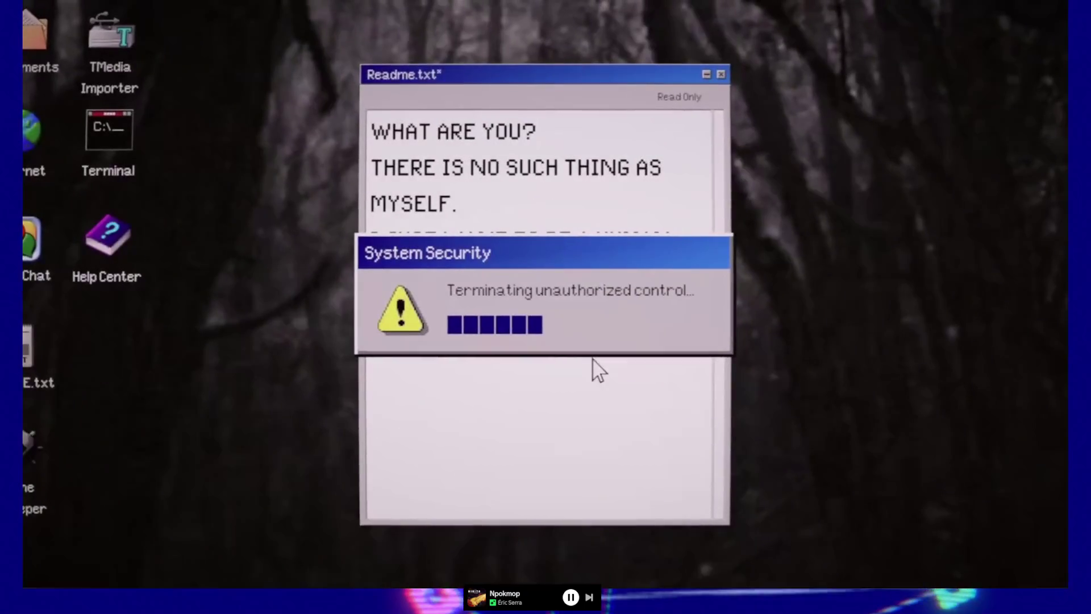
Jump the trailer back to 0:30, pause at 0:35, then resume.
mouse_move(588, 255)
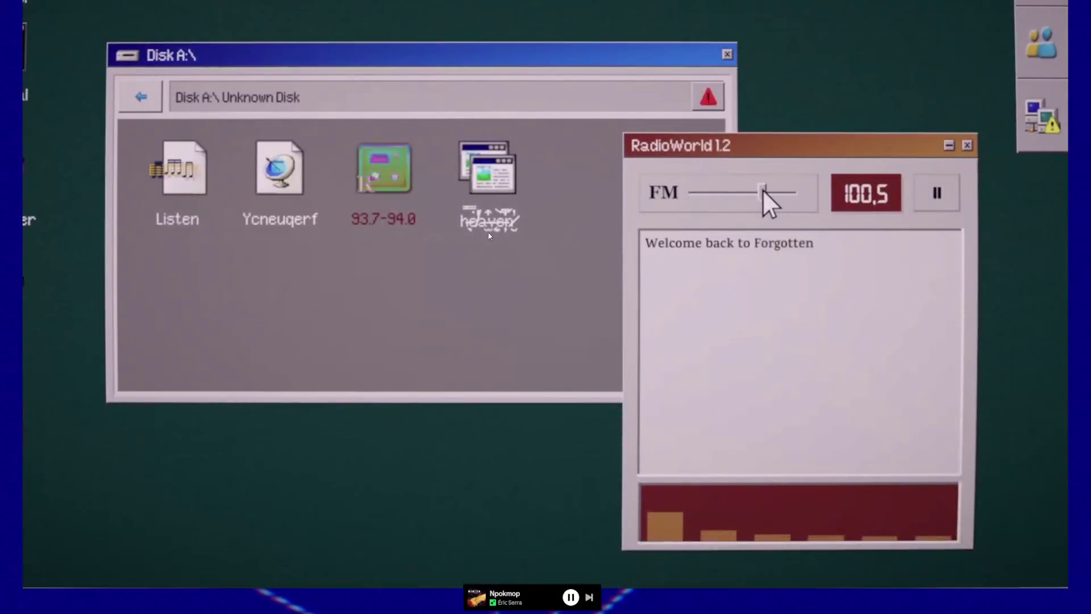
mouse_move(418, 460)
click(388, 570)
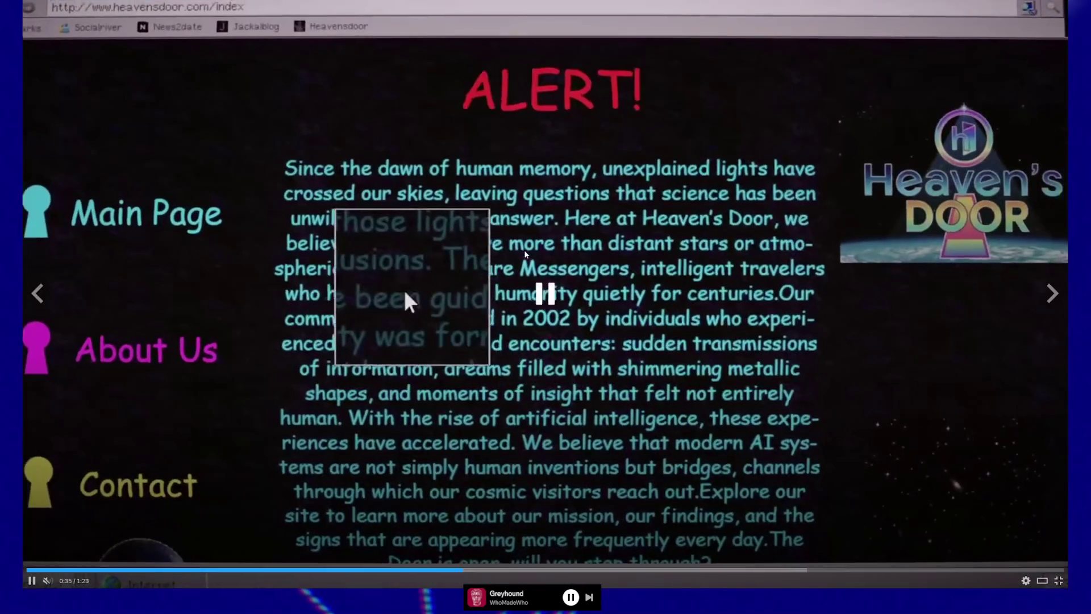
click(391, 259)
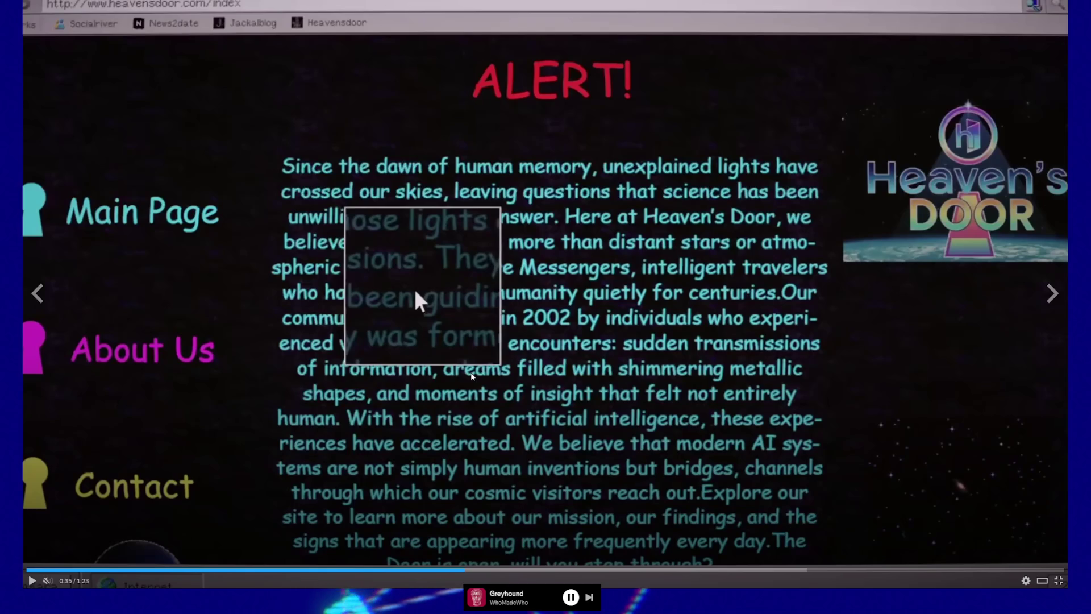
click(413, 276)
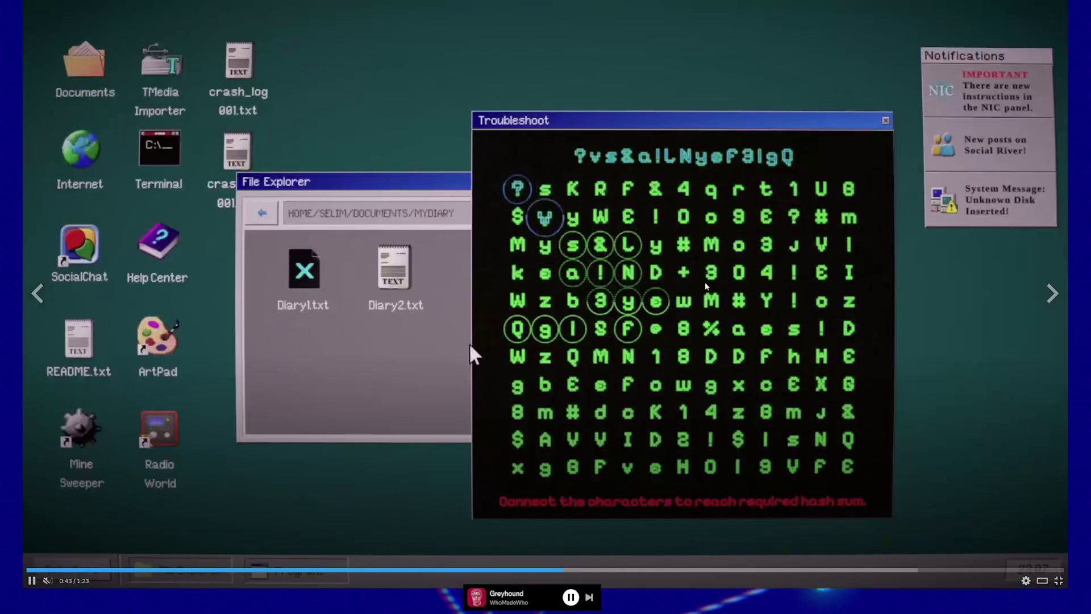
Pause on the Troubleshoot puzzle, task manager glitch and Terminal scenes of the trailer.
click(469, 342)
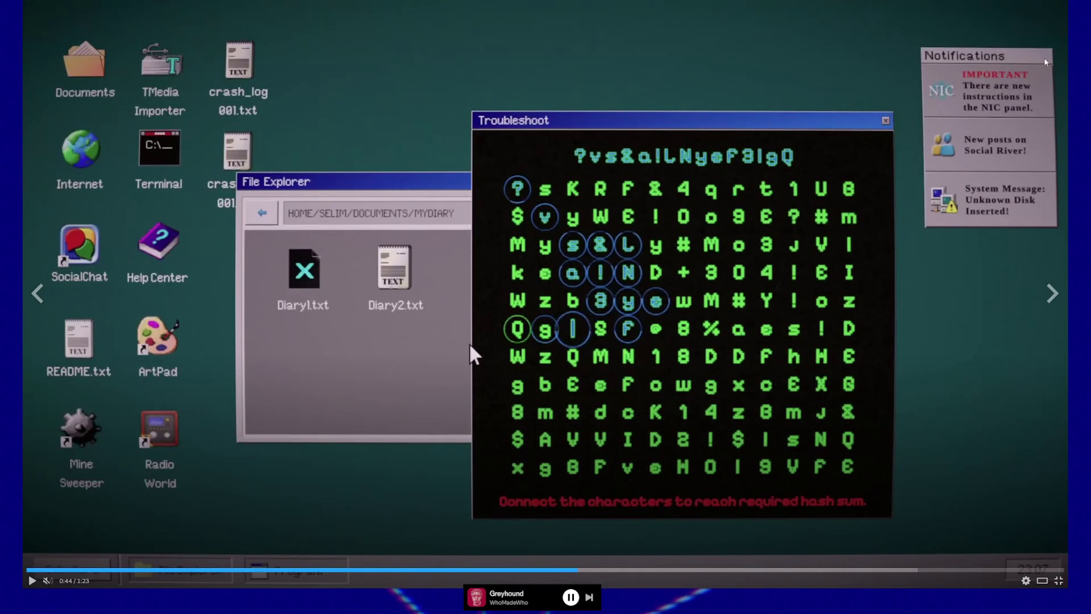
click(478, 174)
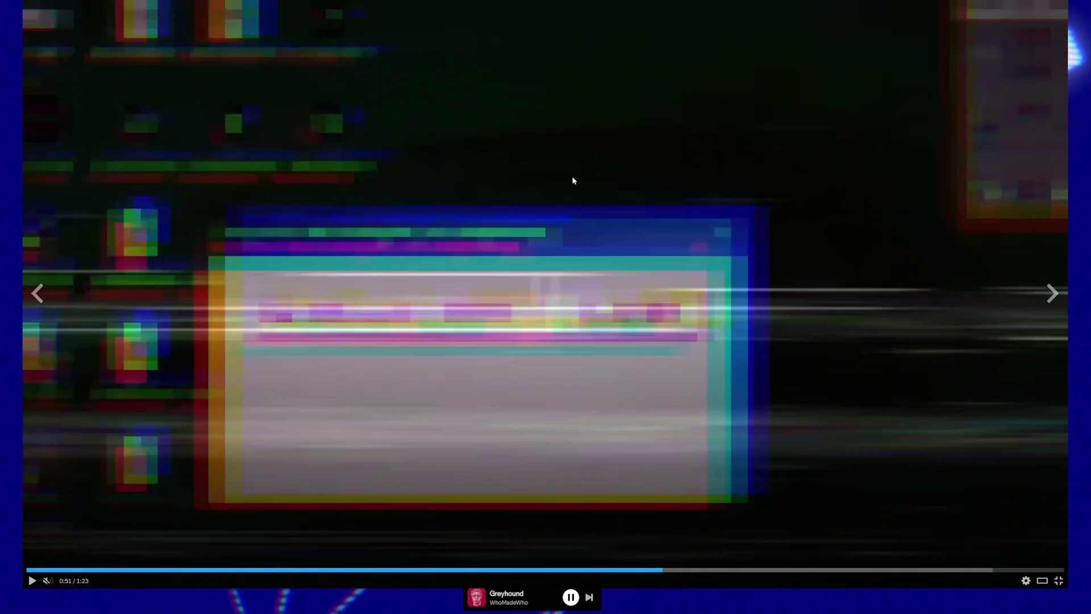
click(620, 242)
click(620, 242)
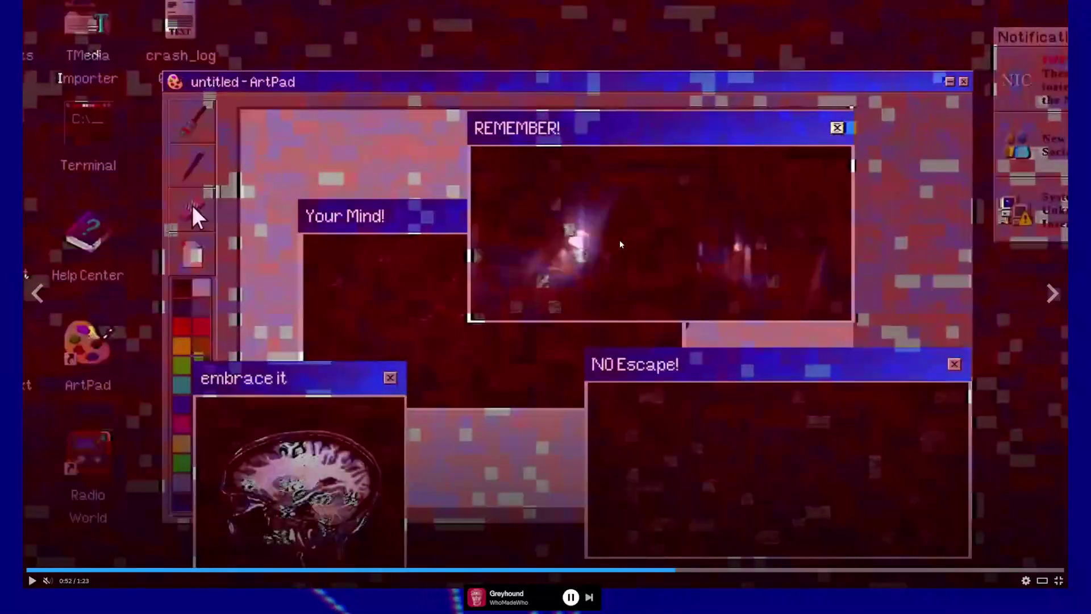
click(620, 244)
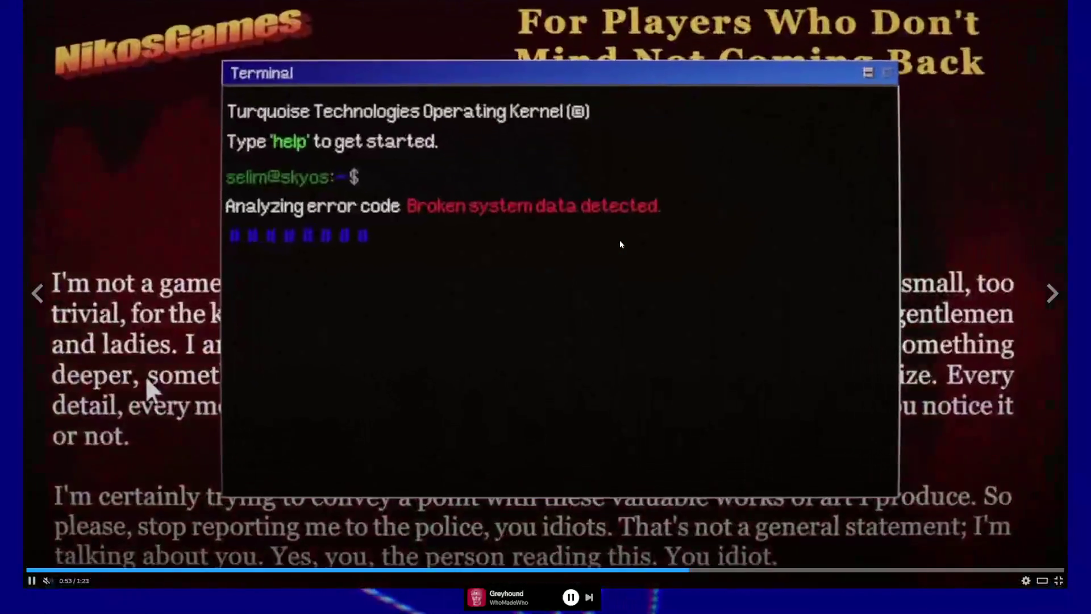
click(620, 244)
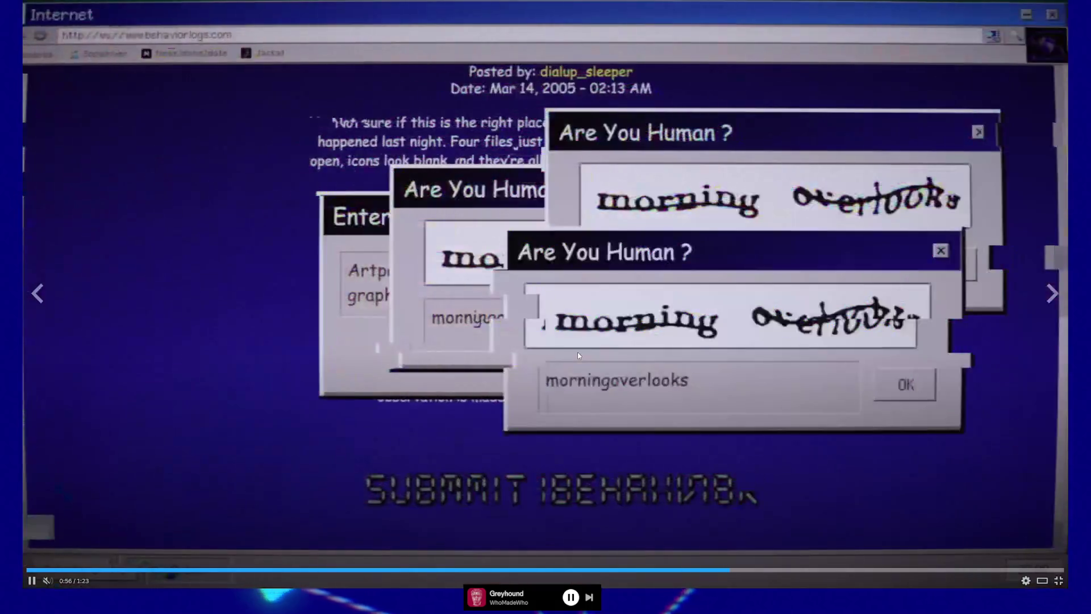
Replay the trailer from 0:43, pausing on the 'It's coming...' and CAPTCHA pop-ups.
click(579, 354)
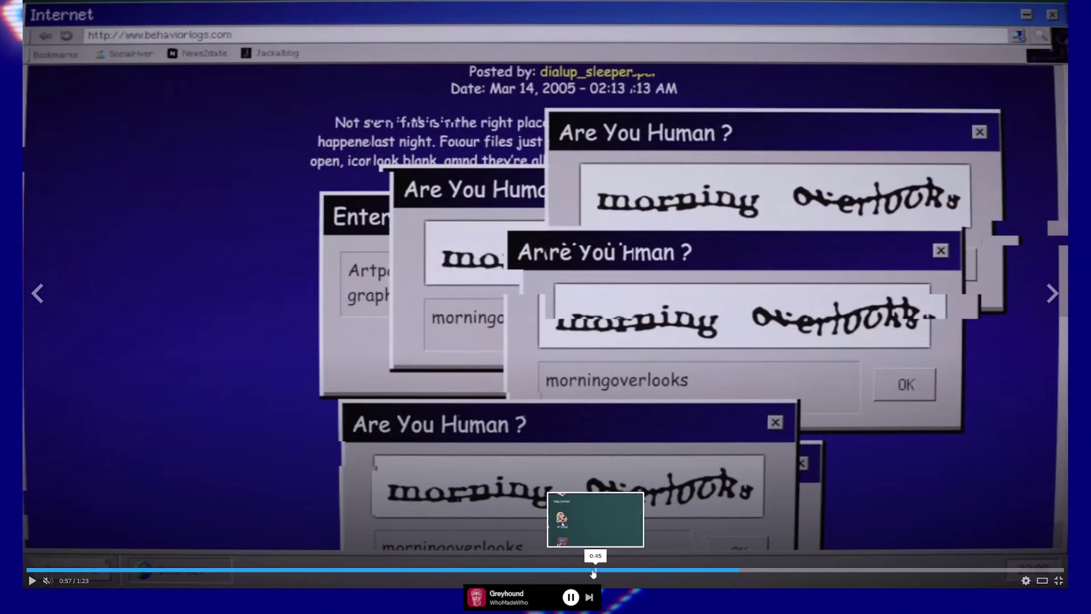
click(562, 569)
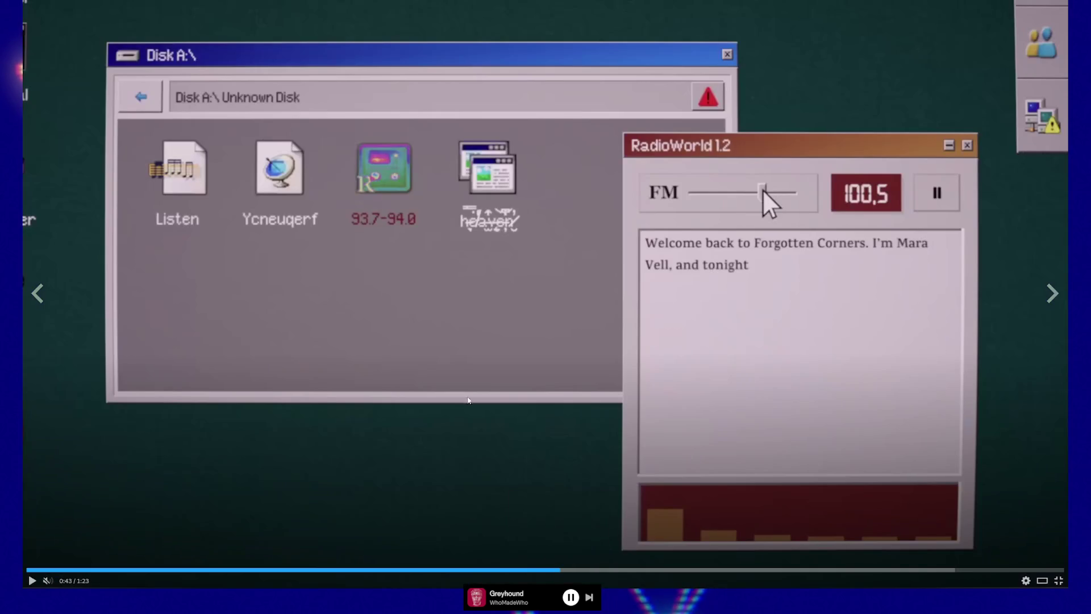
click(468, 410)
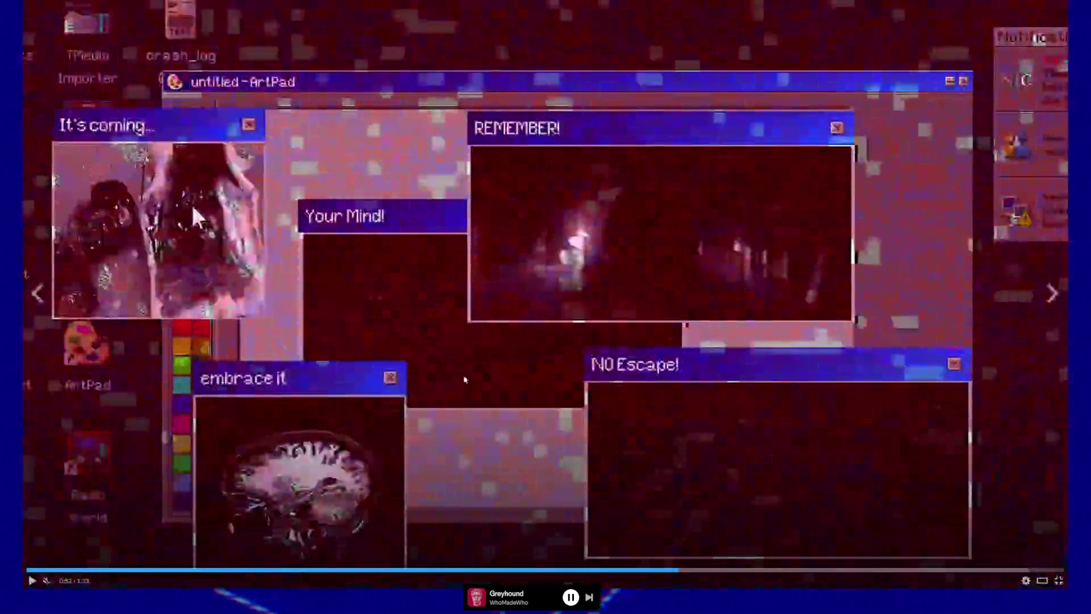
click(464, 380)
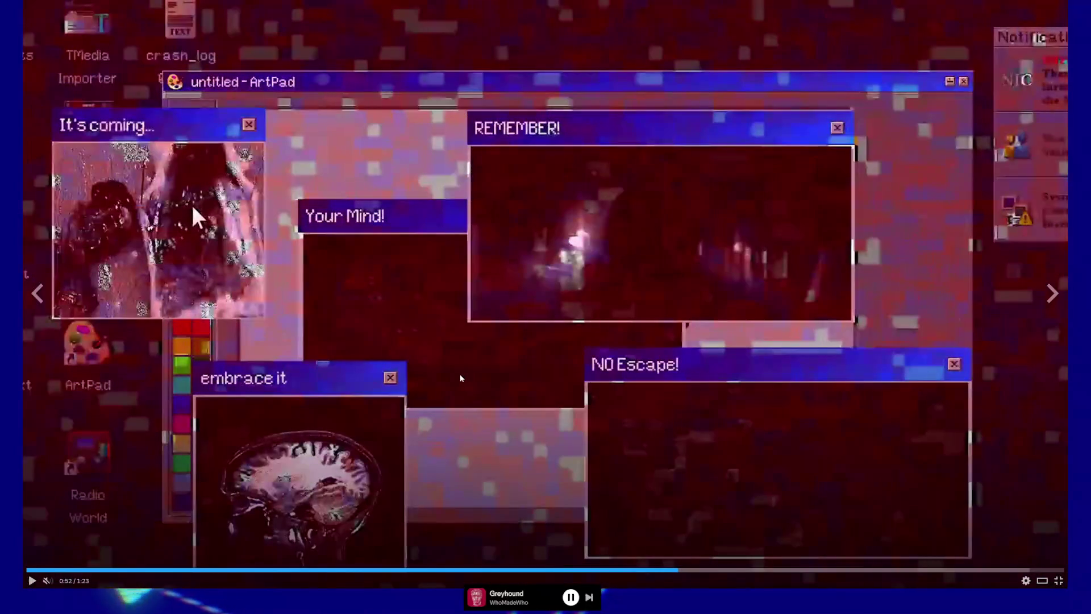
click(461, 378)
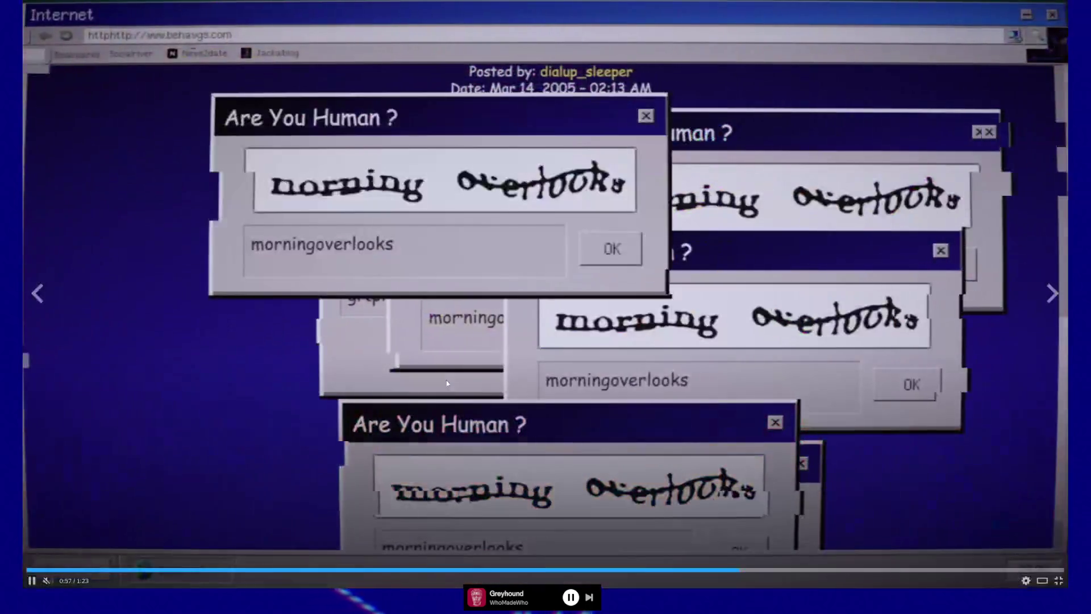
click(538, 354)
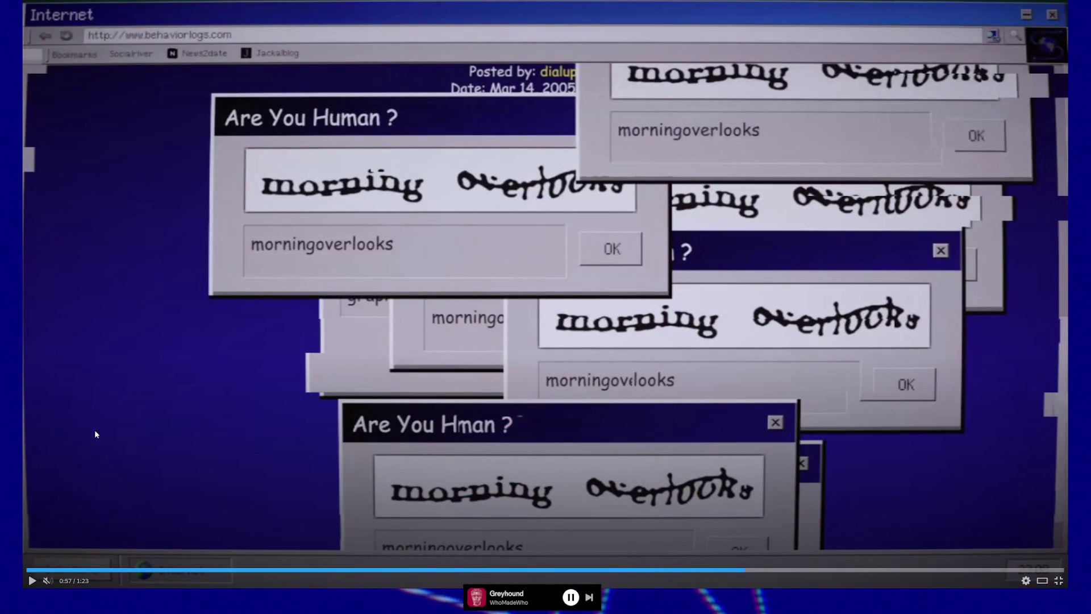
click(690, 275)
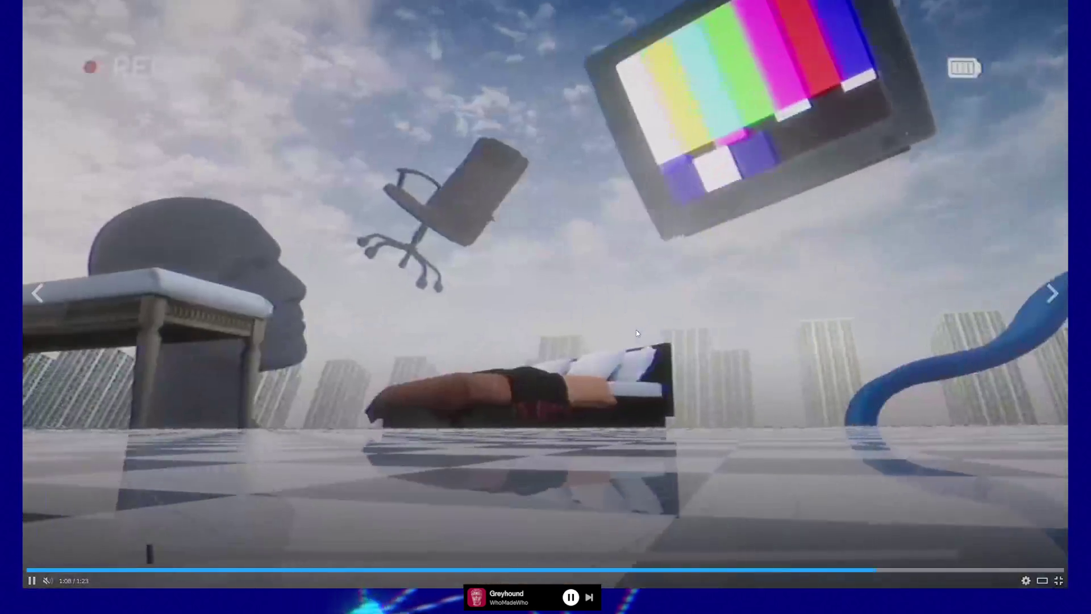
Pause, rewind and replay the Heaven Does Not Respond trailer, then leave fullscreen at 1:22.
click(636, 331)
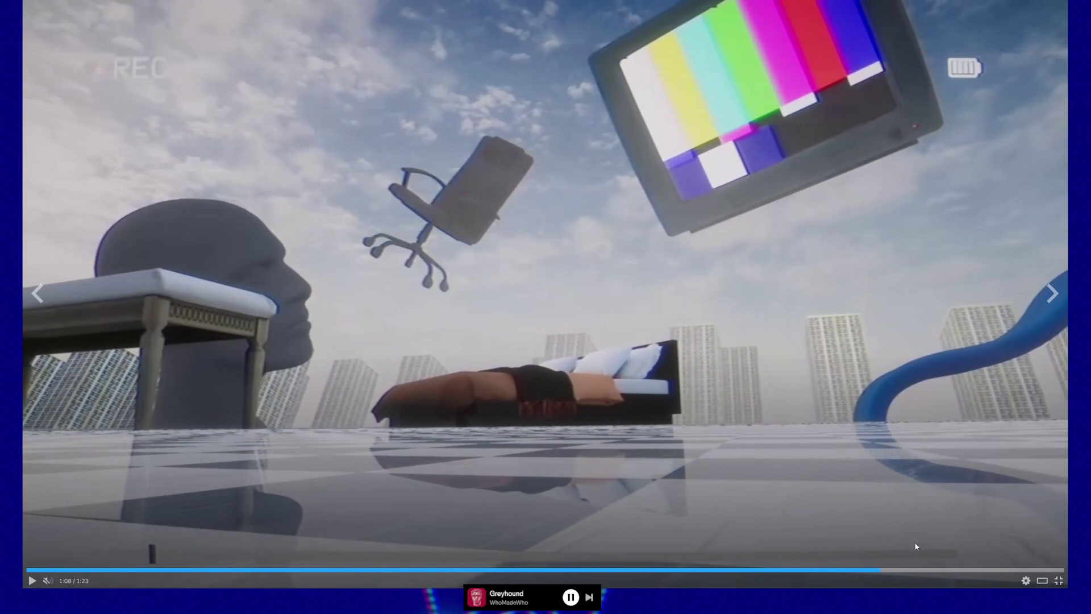
click(855, 569)
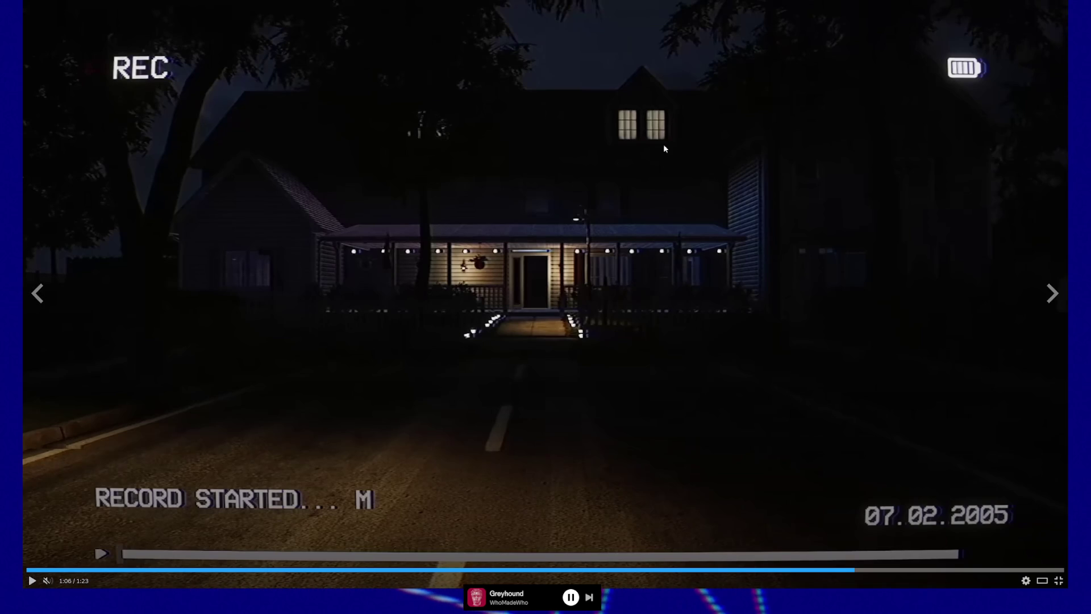
click(519, 310)
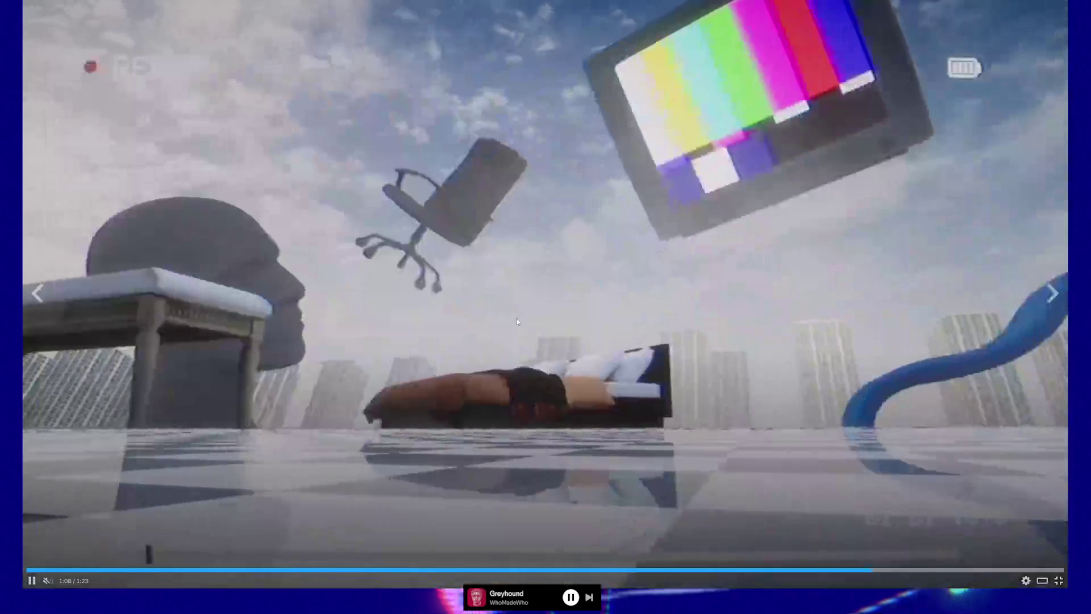
click(516, 319)
click(516, 319)
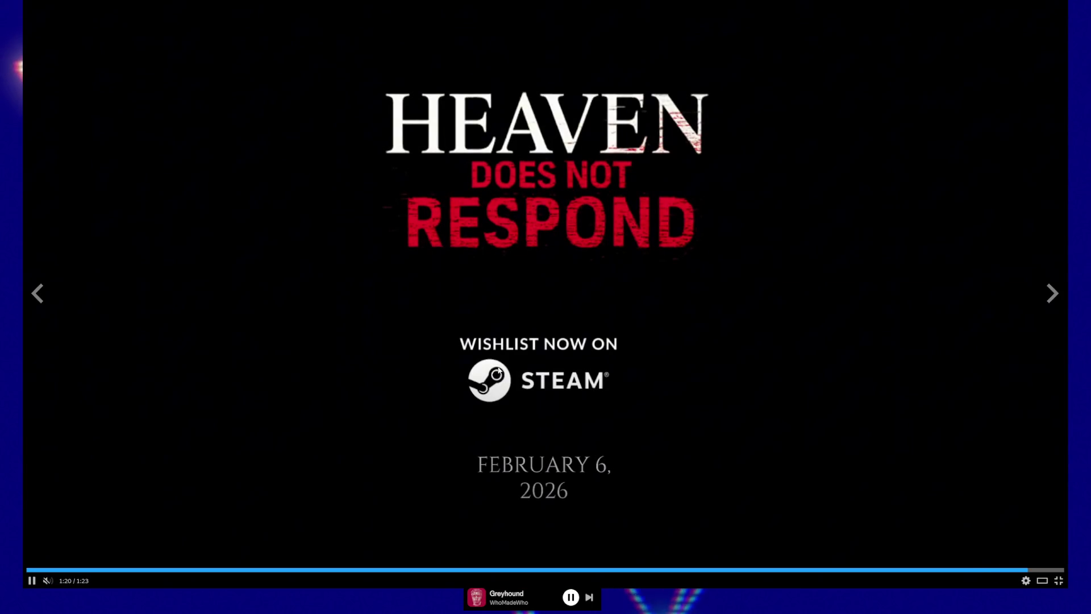
click(579, 326)
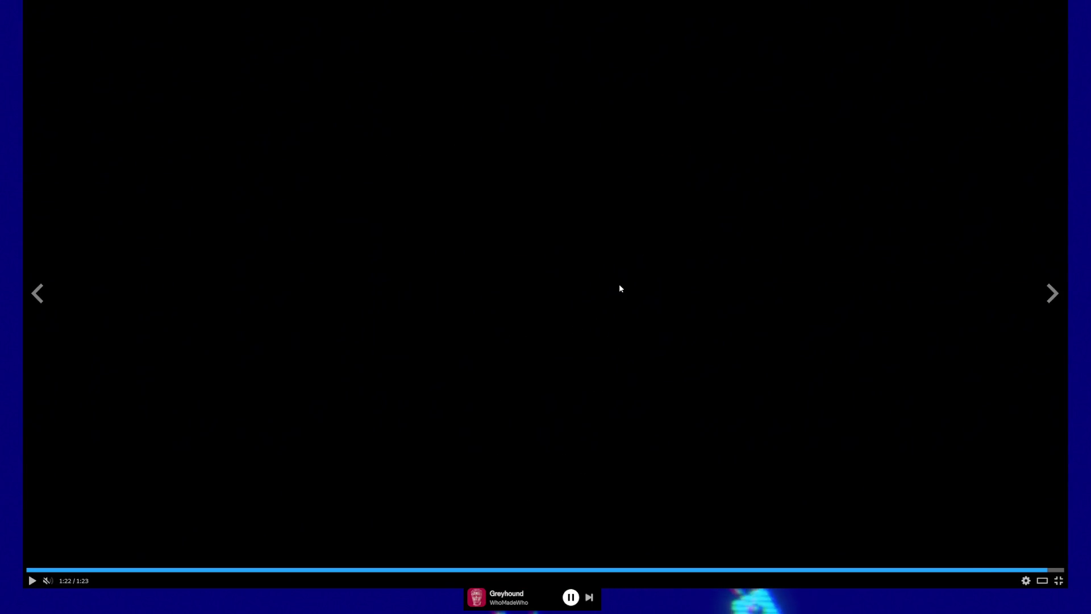
key(Escape)
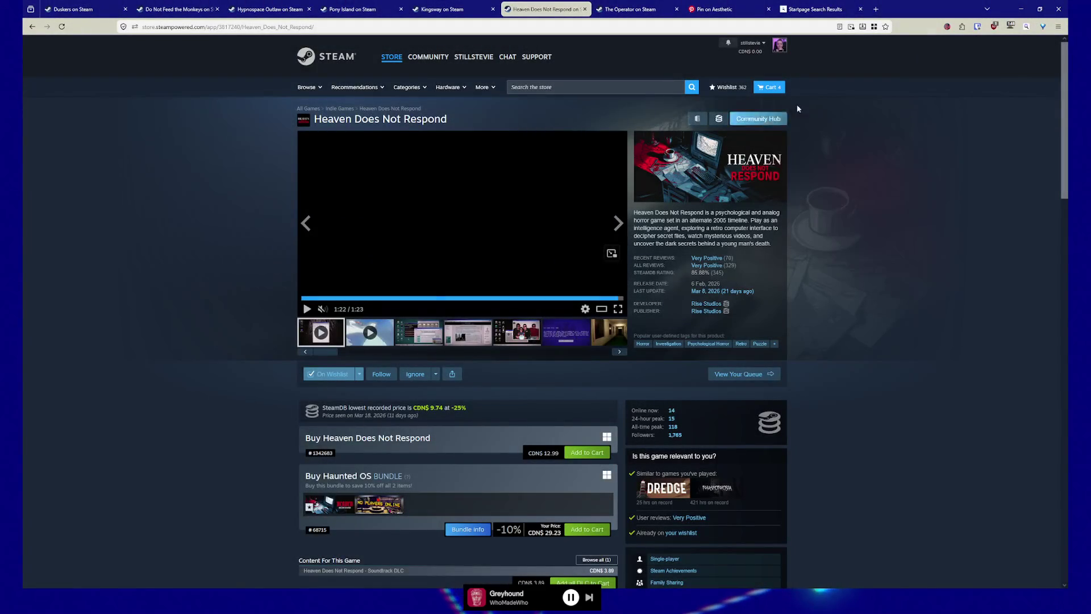
Return to the Winamp collage pin and open the Y2K Windows-desktop collage pin below it.
click(733, 9)
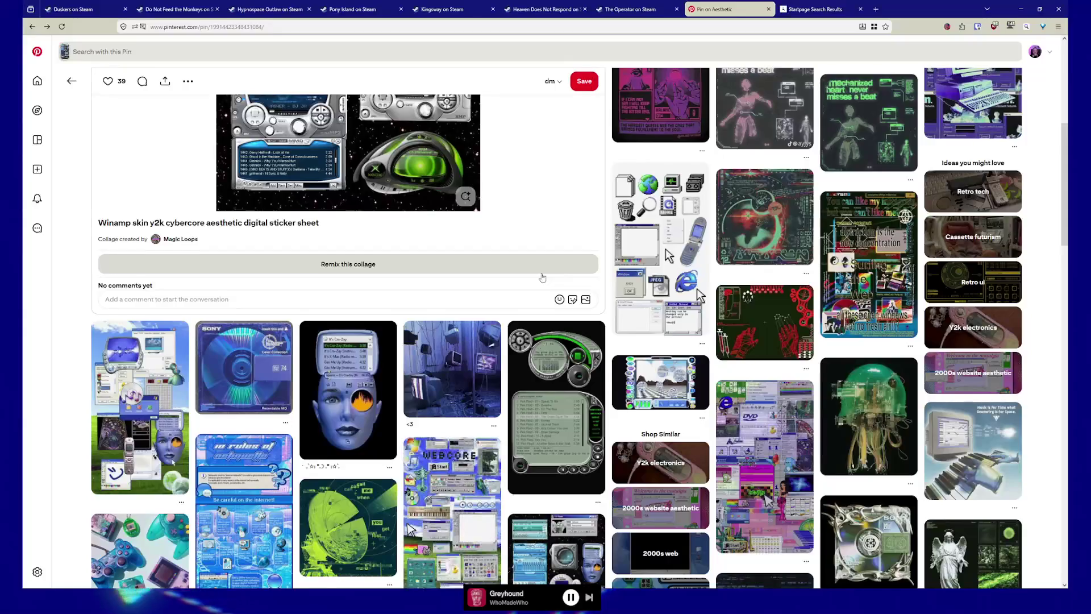
scroll(134, 341, down, 2)
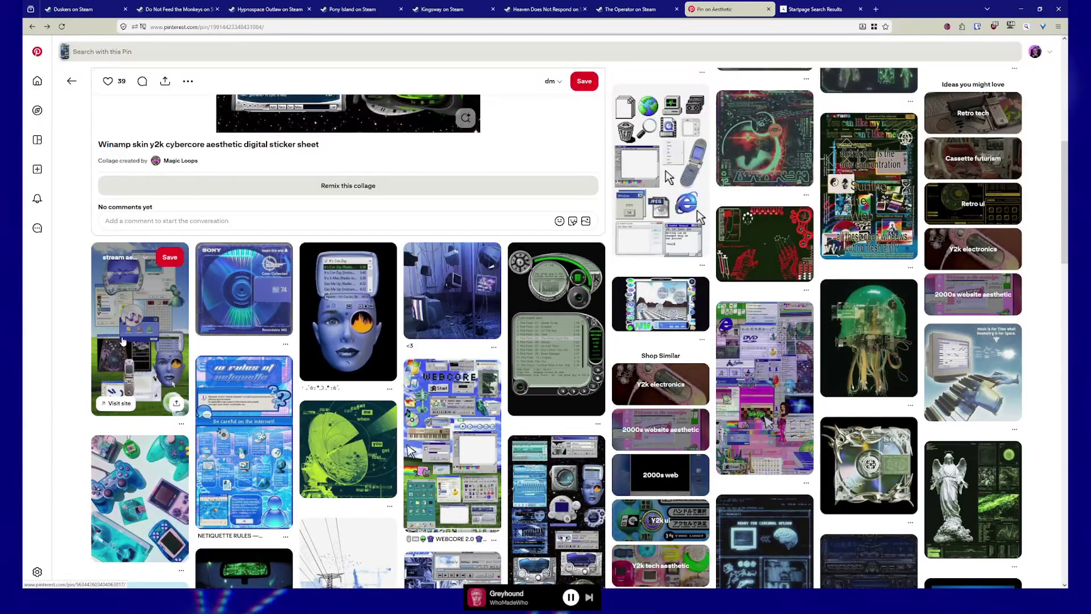
click(120, 352)
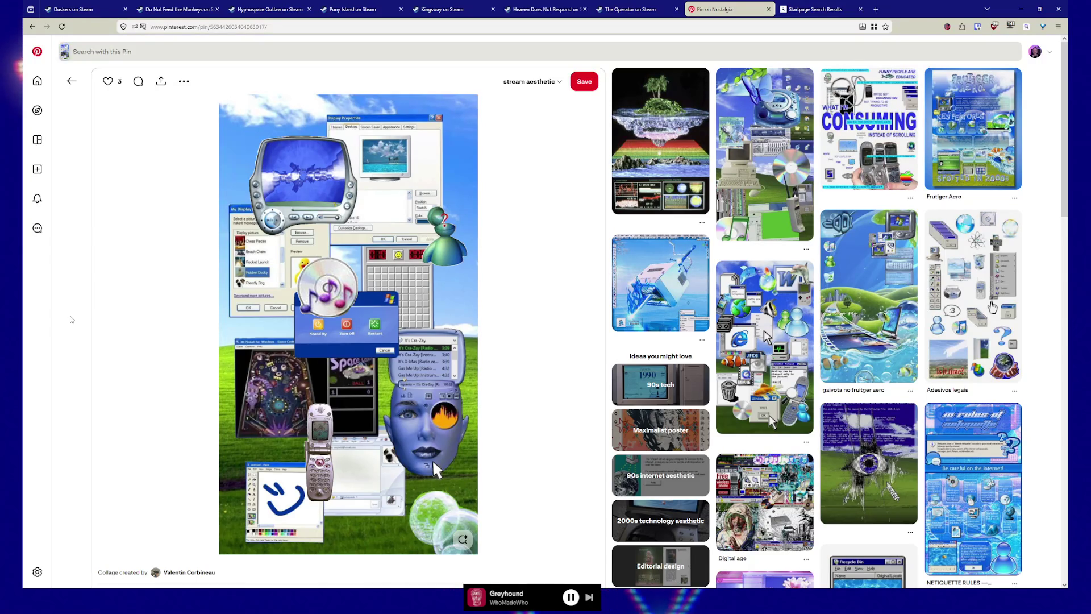
scroll(71, 320, down, 8)
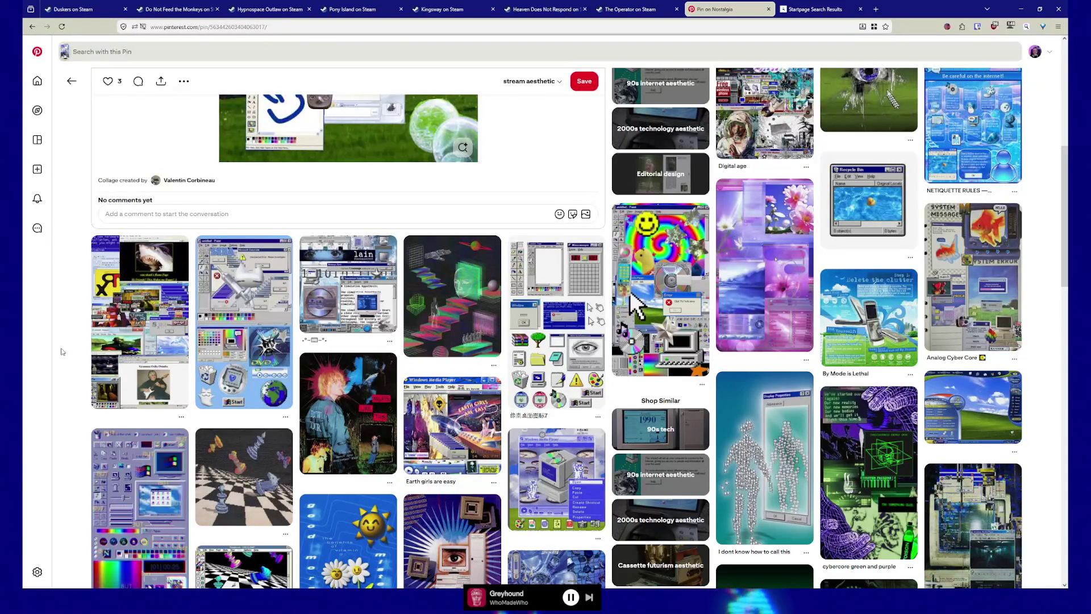
scroll(62, 352, down, 1)
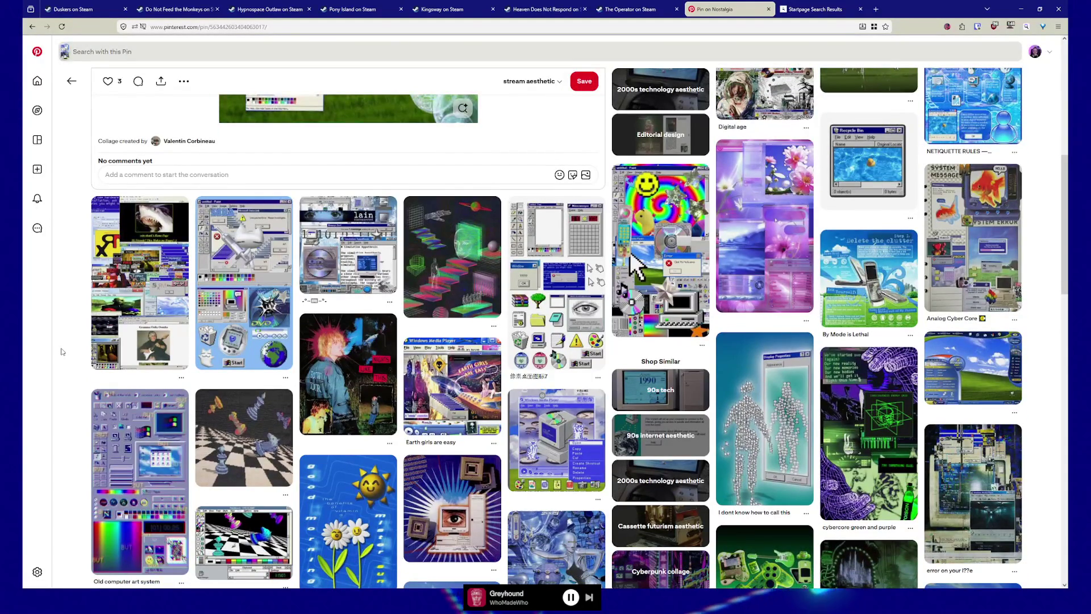
scroll(63, 351, down, 1)
scroll(62, 351, down, 3)
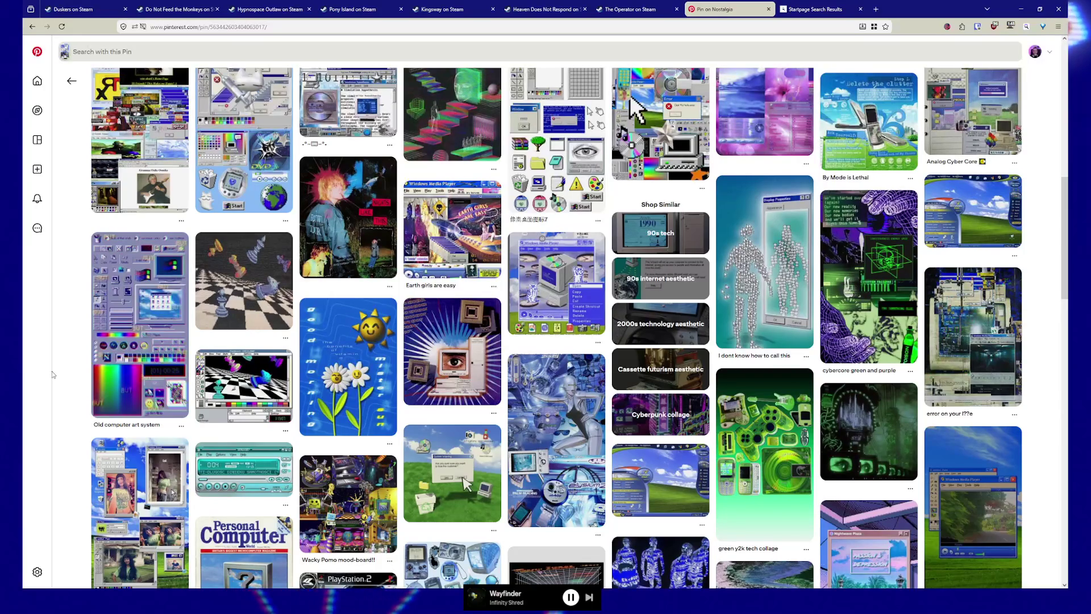
scroll(52, 374, down, 2)
scroll(52, 375, down, 2)
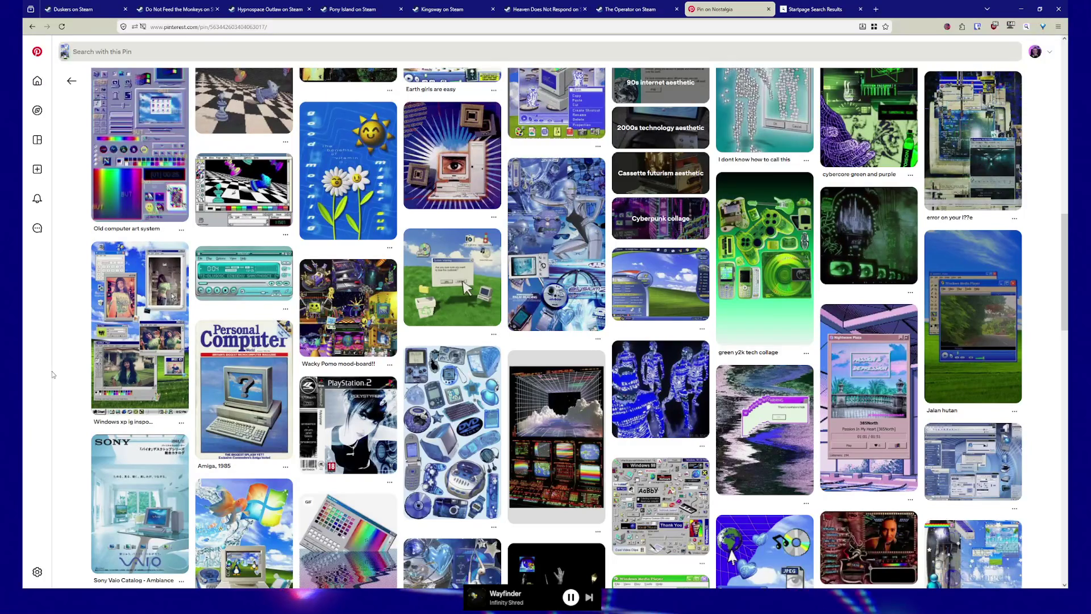
scroll(52, 374, down, 2)
scroll(52, 375, down, 3)
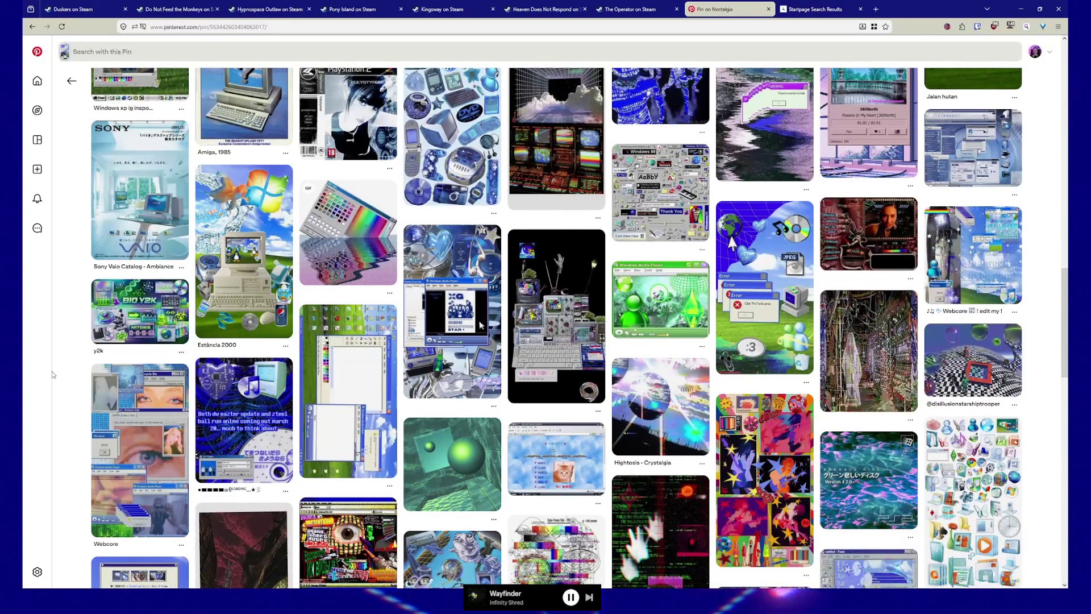
scroll(52, 374, down, 1)
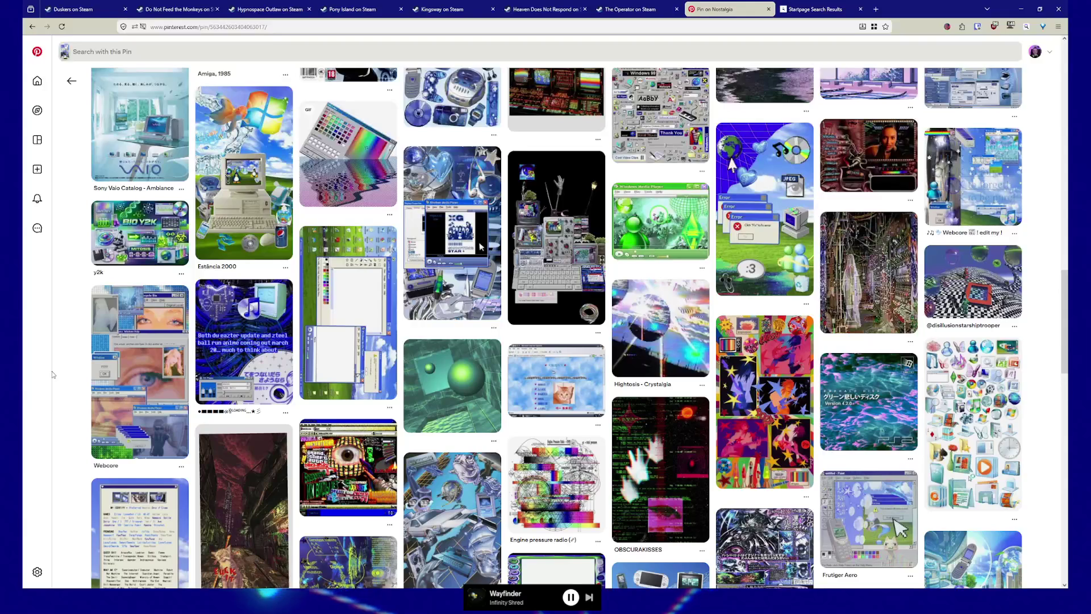
scroll(52, 375, down, 2)
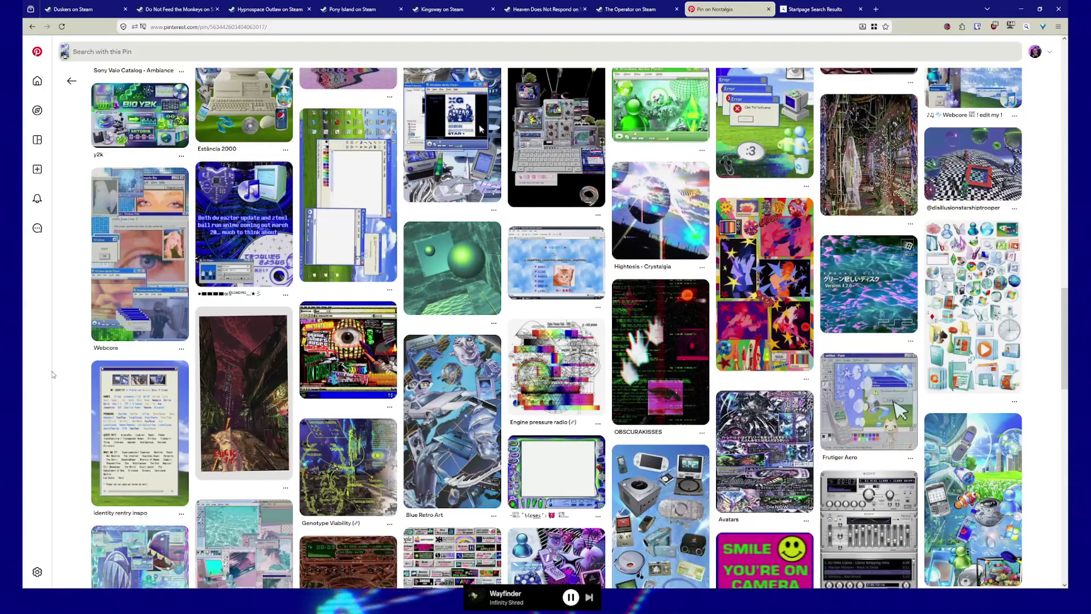
Open the green drawing-app frame pin, then its related 'windows aesthetic meets Japanese 90's style anime' pin.
click(560, 467)
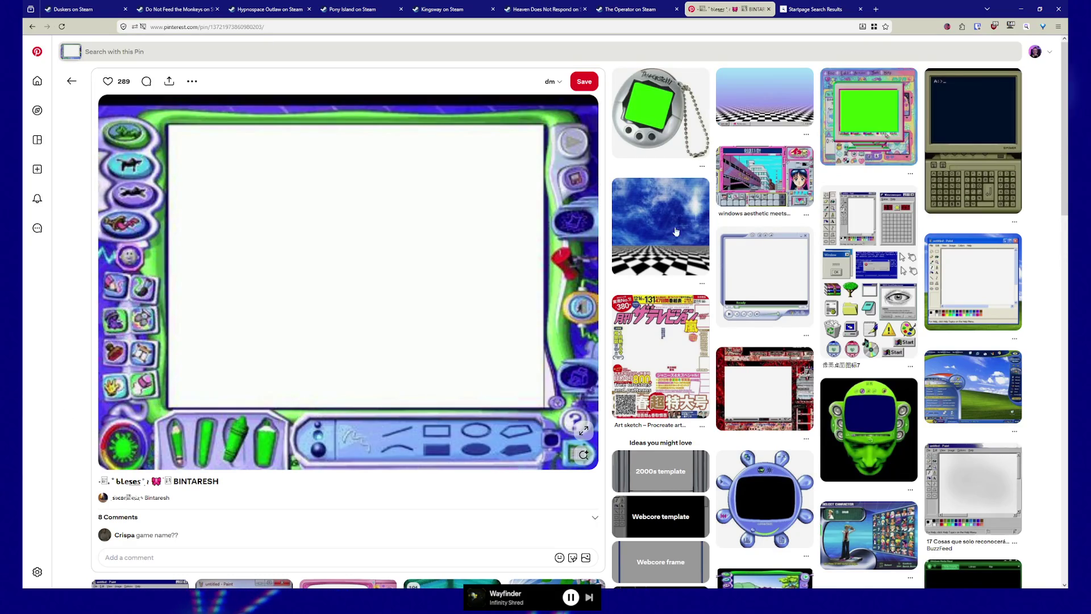
click(754, 193)
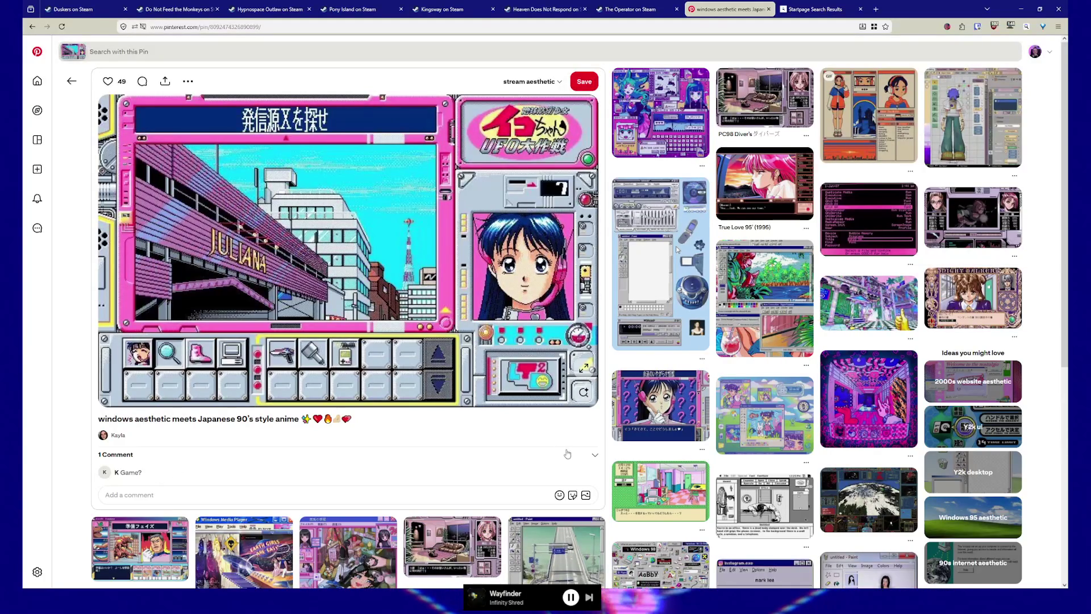
Expand the anime pin's comments, then open the related 'PC98 Diver's' pin.
click(594, 456)
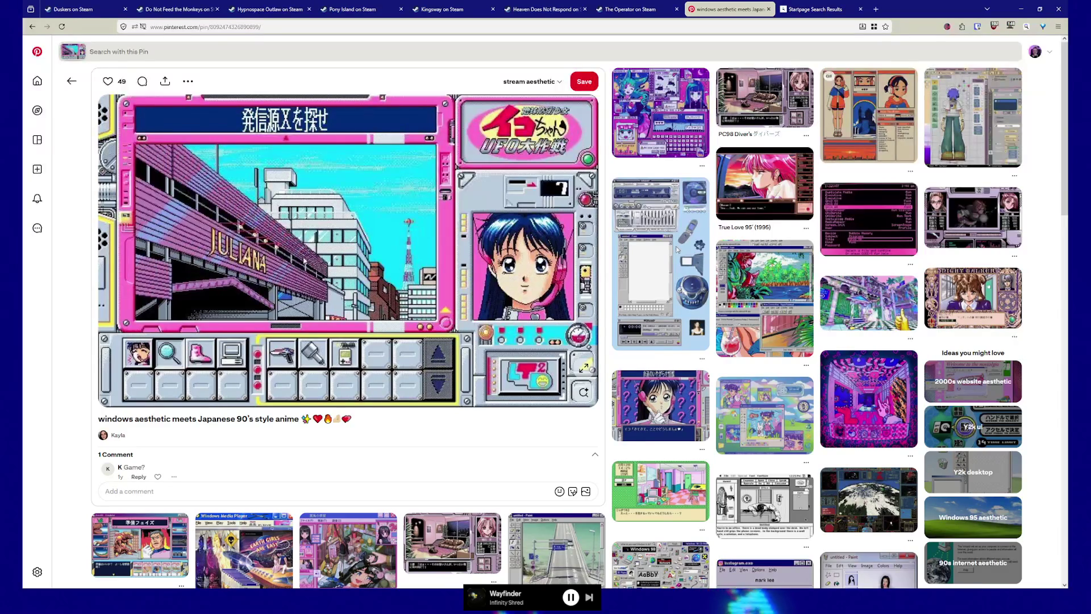
click(764, 102)
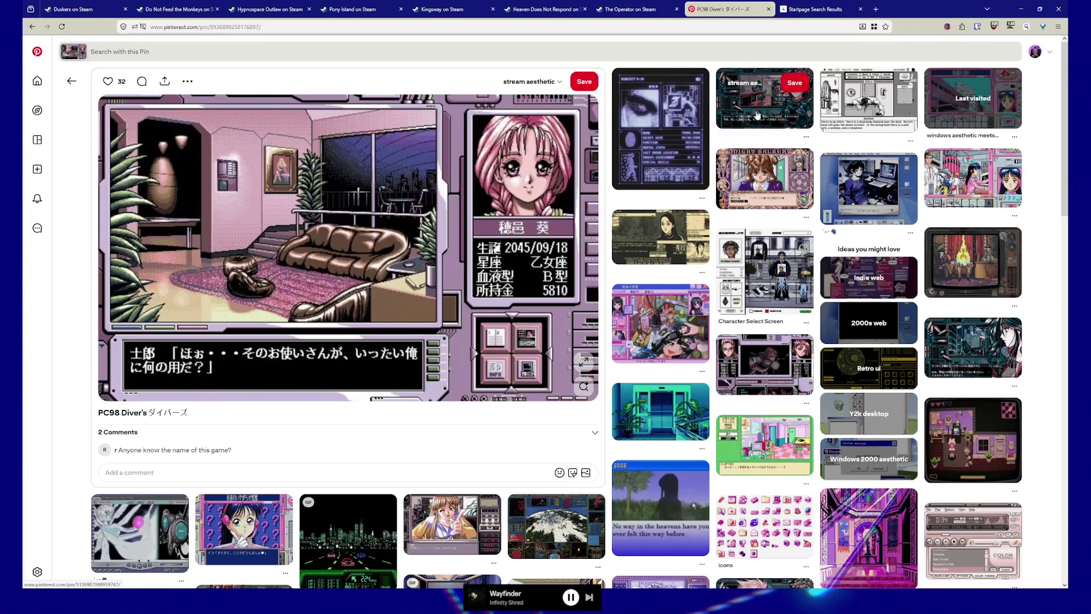
Open the related pink 'UFO大作戦' pixel-art pin captioned 'you'.
mouse_move(37, 110)
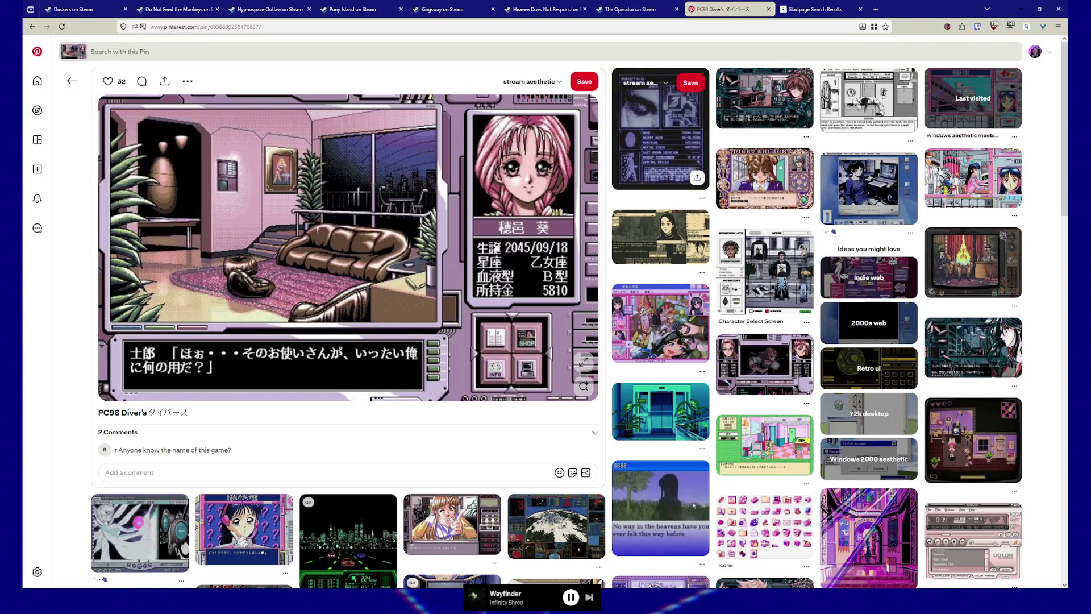
click(976, 190)
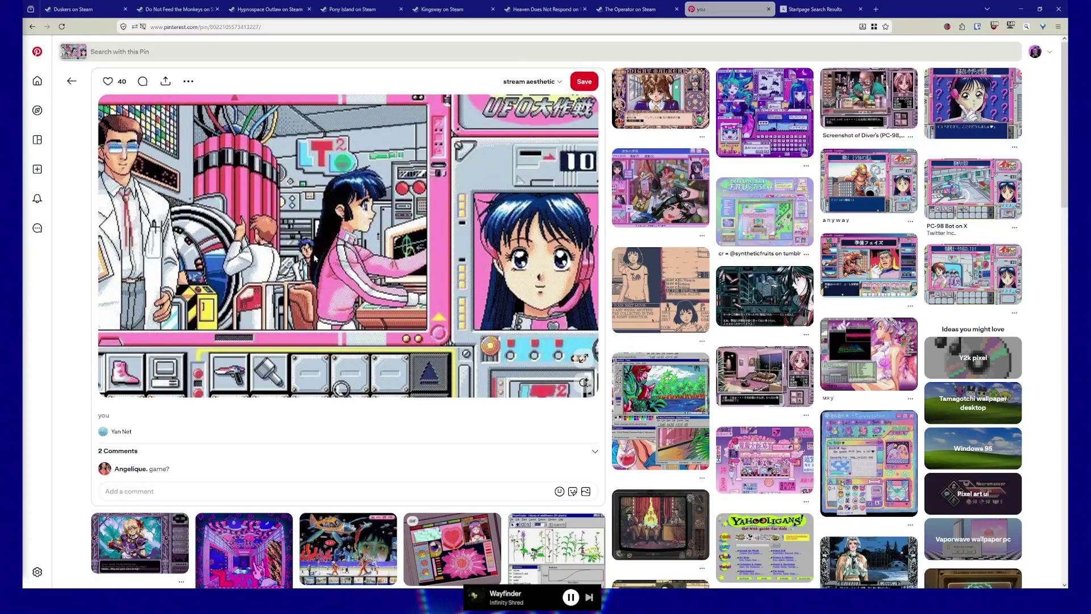
Go back through the PC98 Diver's pin to the windows aesthetic anime pin.
key(alt+Left)
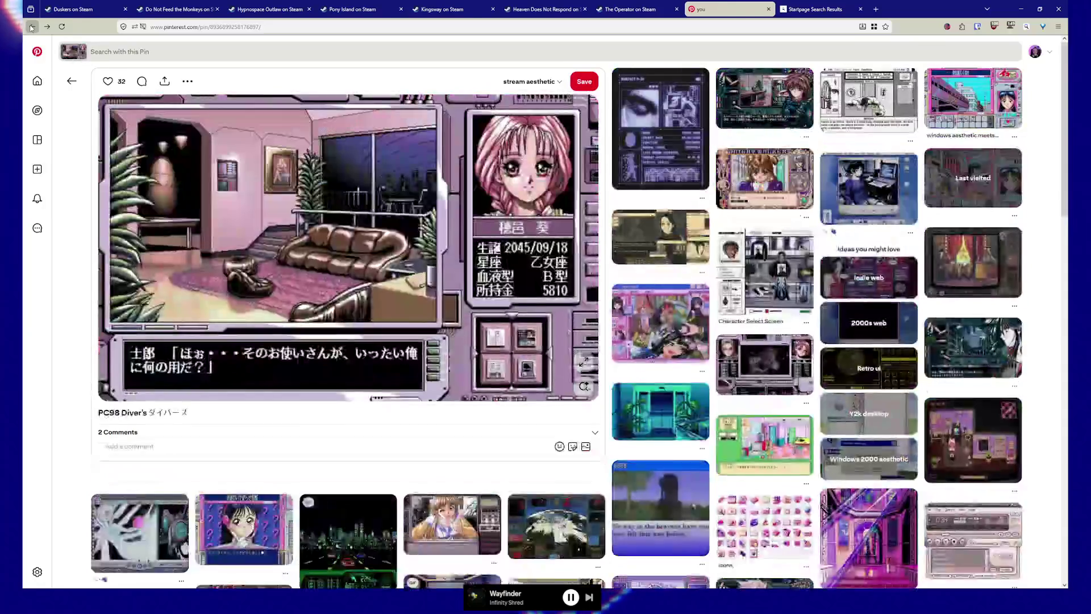
scroll(313, 199, up, 1)
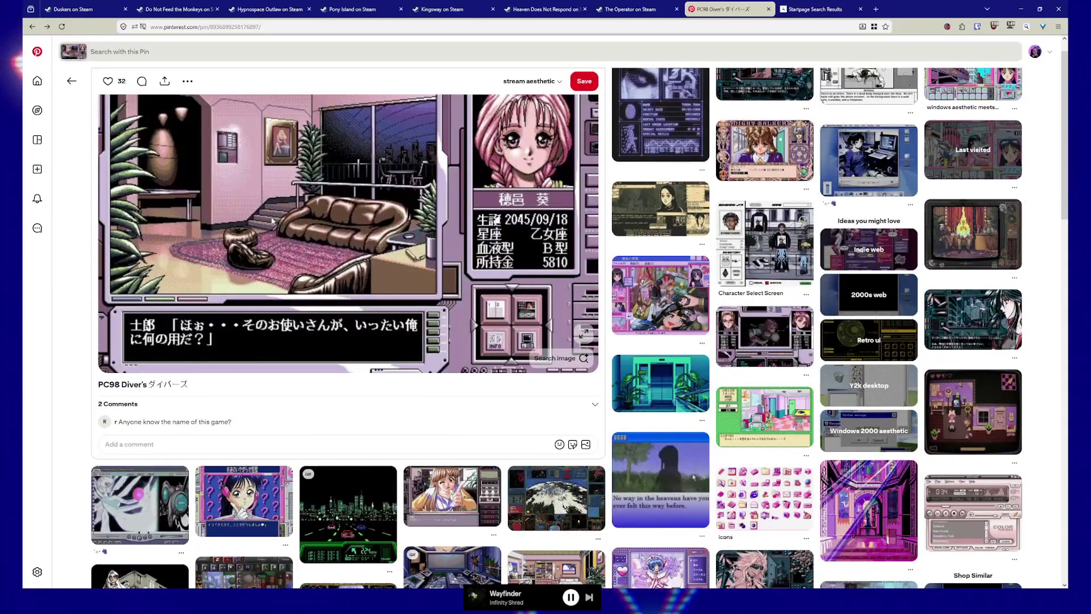
scroll(272, 221, up, 1)
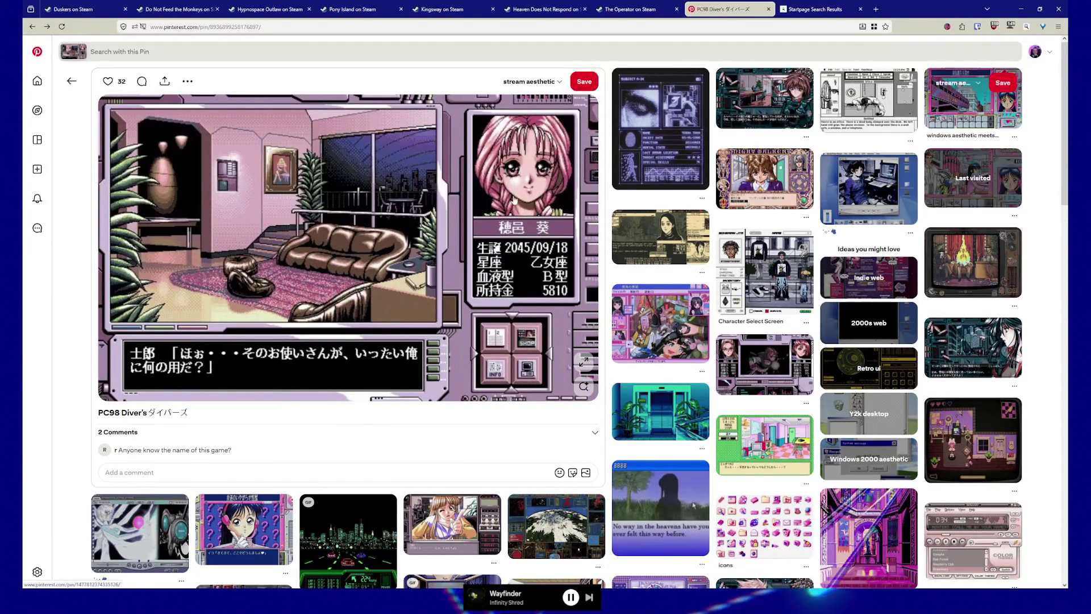
click(33, 27)
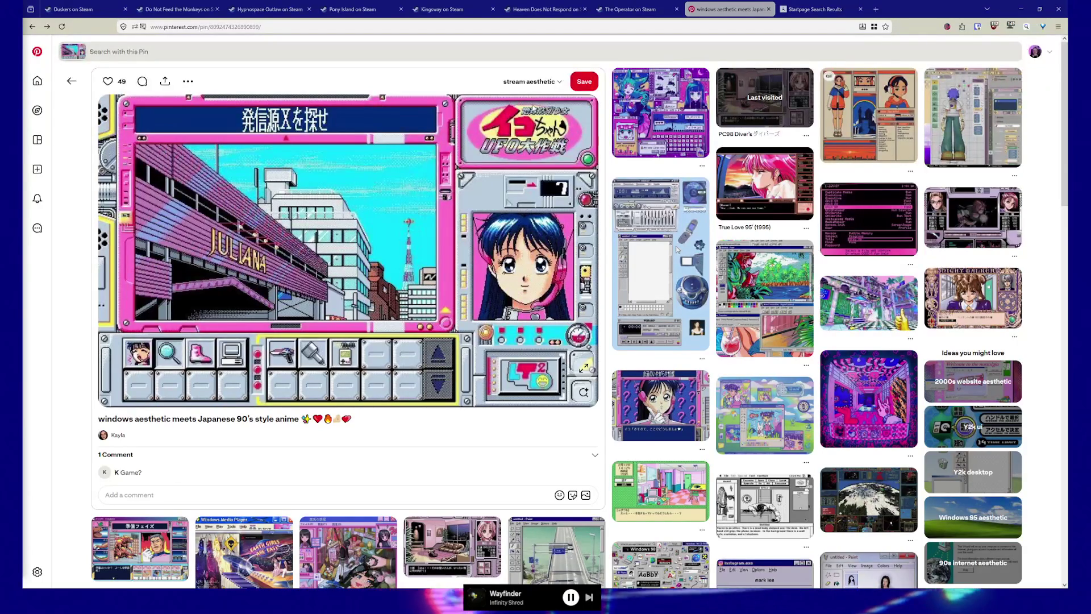
scroll(334, 272, down, 3)
scroll(334, 273, down, 1)
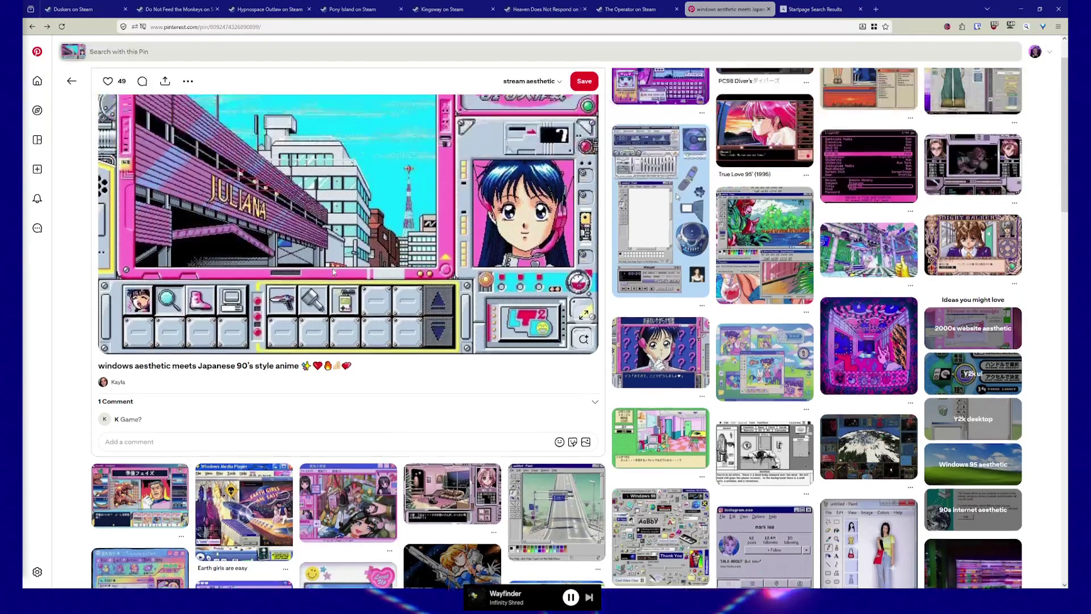
scroll(334, 272, up, 3)
scroll(334, 272, down, 2)
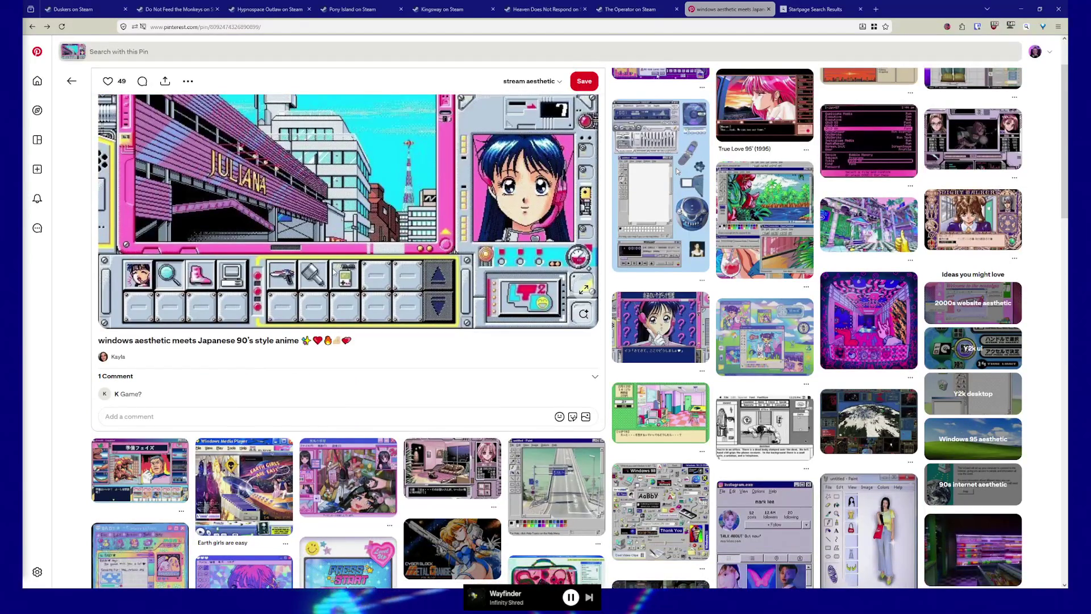
scroll(334, 272, down, 3)
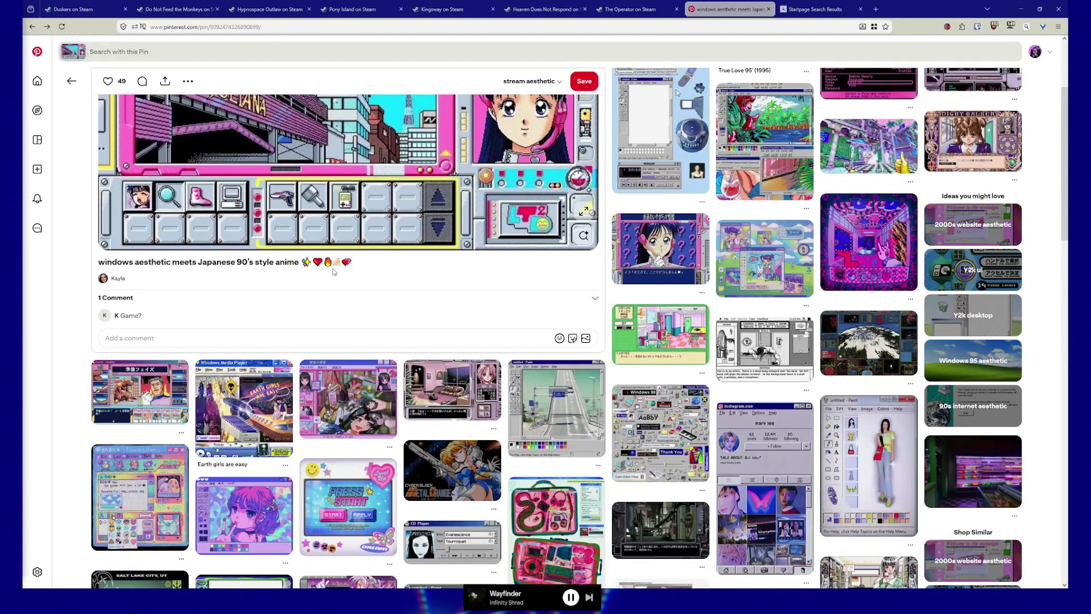
scroll(334, 272, down, 1)
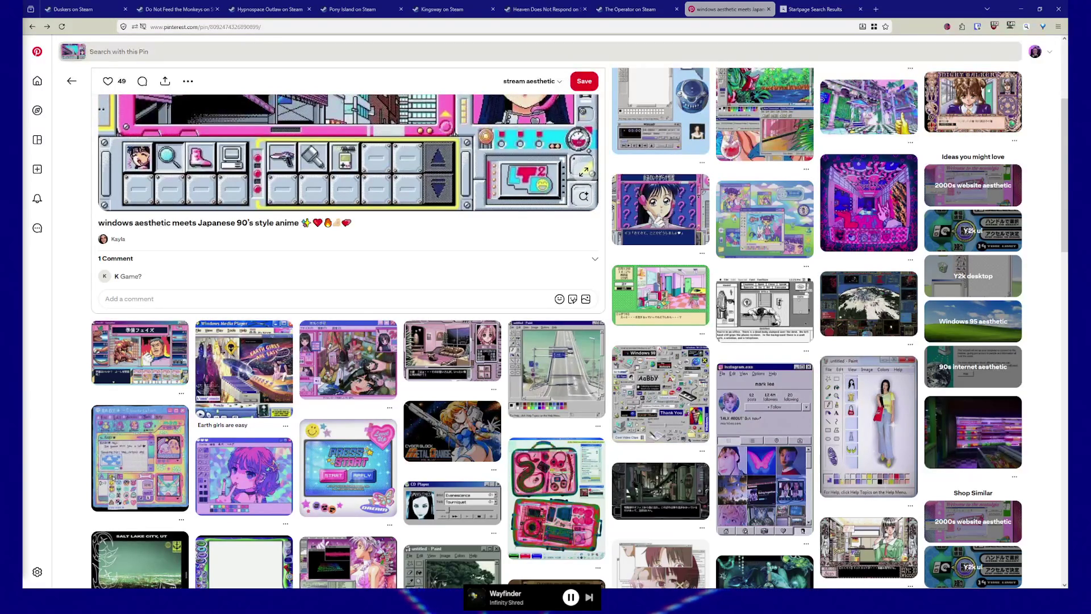
scroll(676, 211, up, 3)
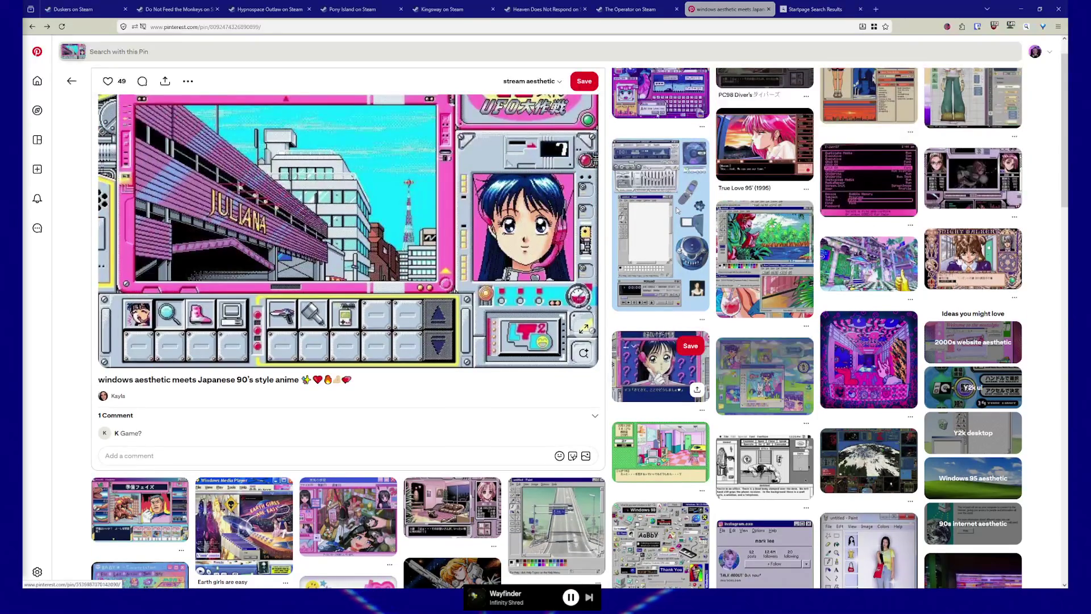
scroll(765, 210, up, 1)
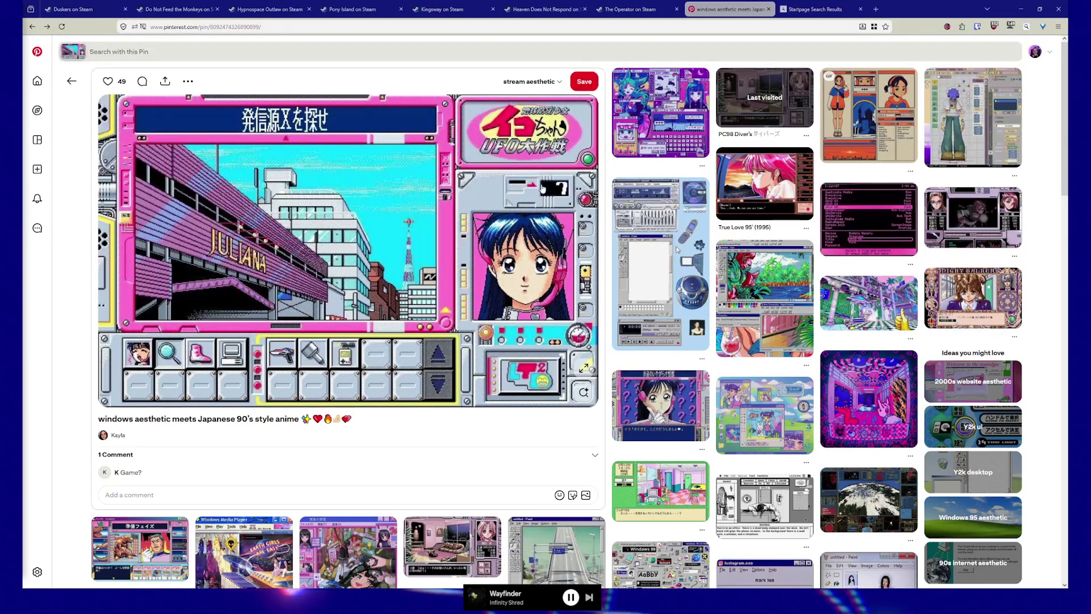
Open the green paint-screen pin and, from its related grid, the JumpStart Kindergarten game pin.
click(677, 248)
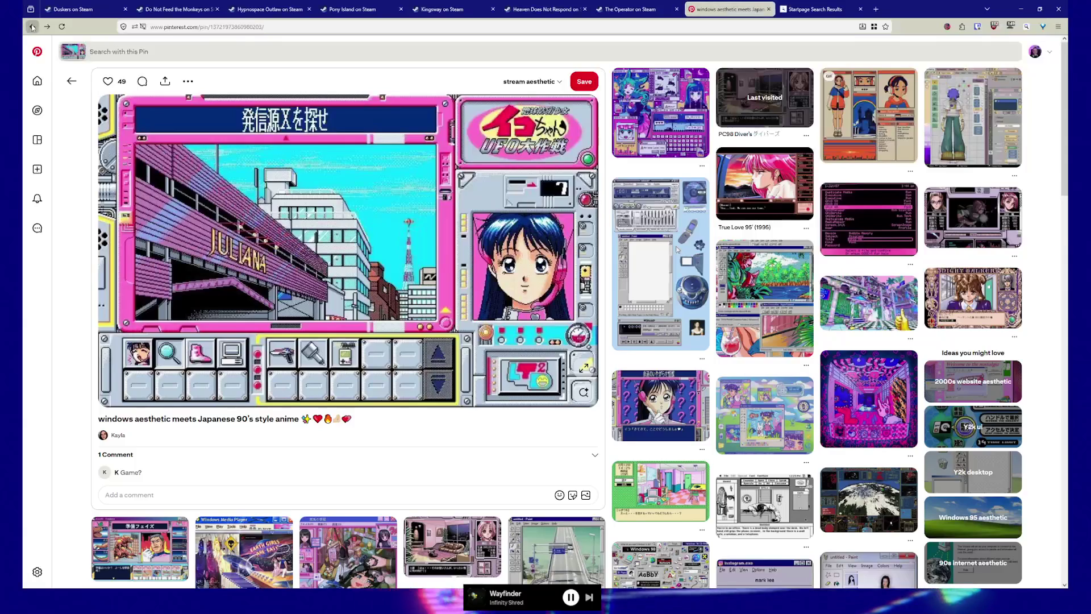
scroll(312, 255, up, 2)
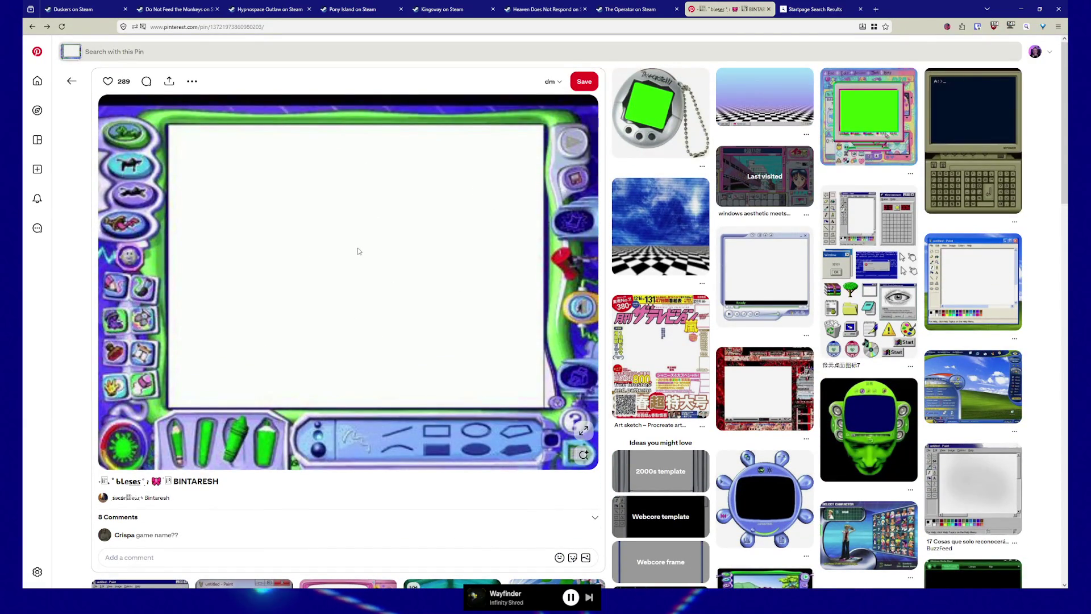
scroll(358, 250, down, 5)
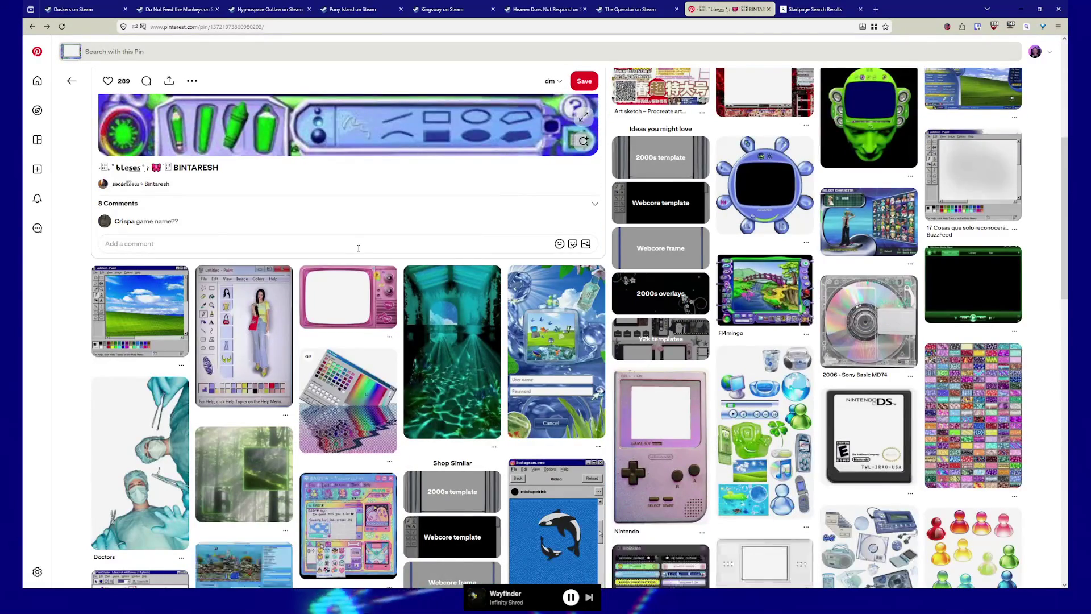
scroll(358, 248, down, 1)
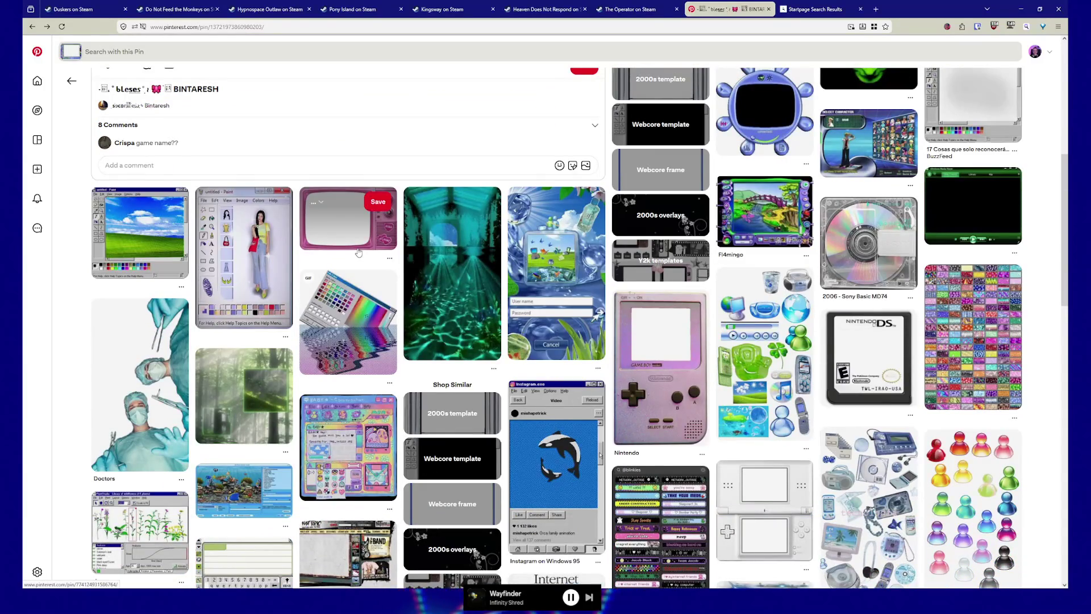
scroll(358, 251, down, 2)
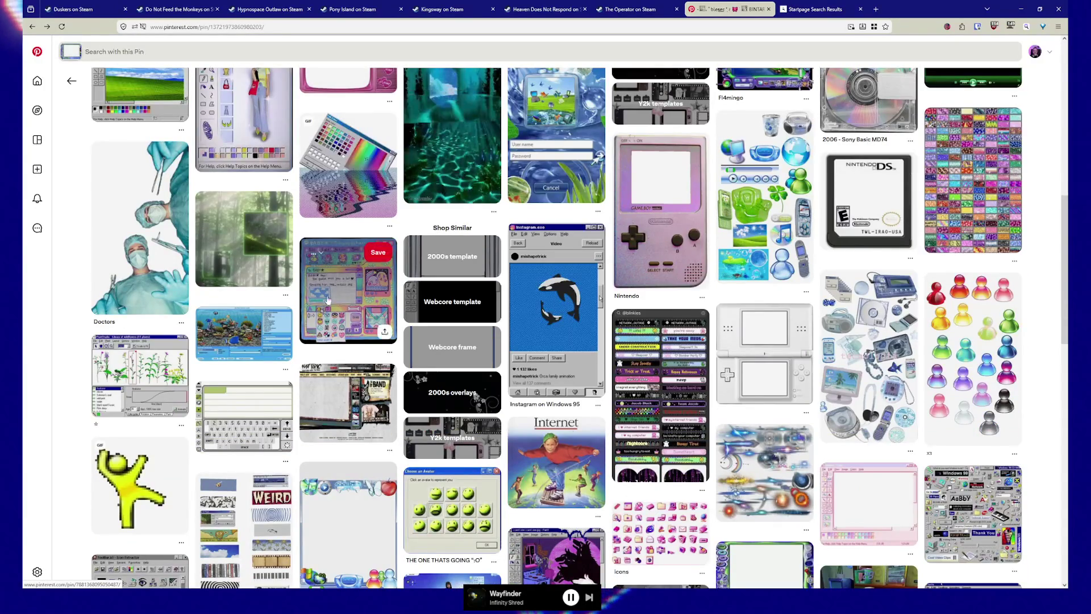
scroll(327, 299, down, 2)
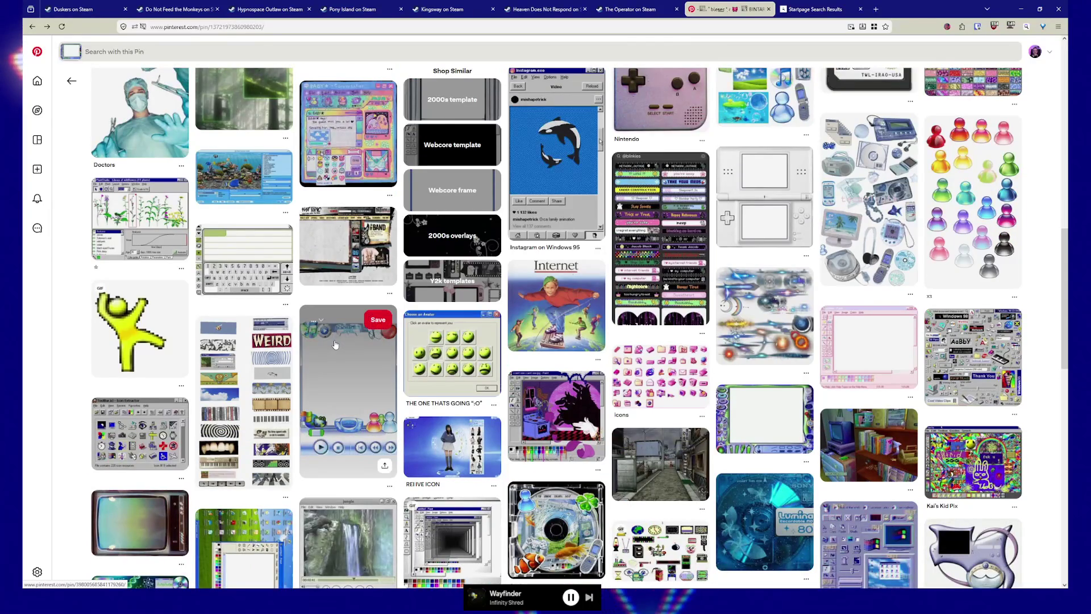
scroll(336, 345, down, 2)
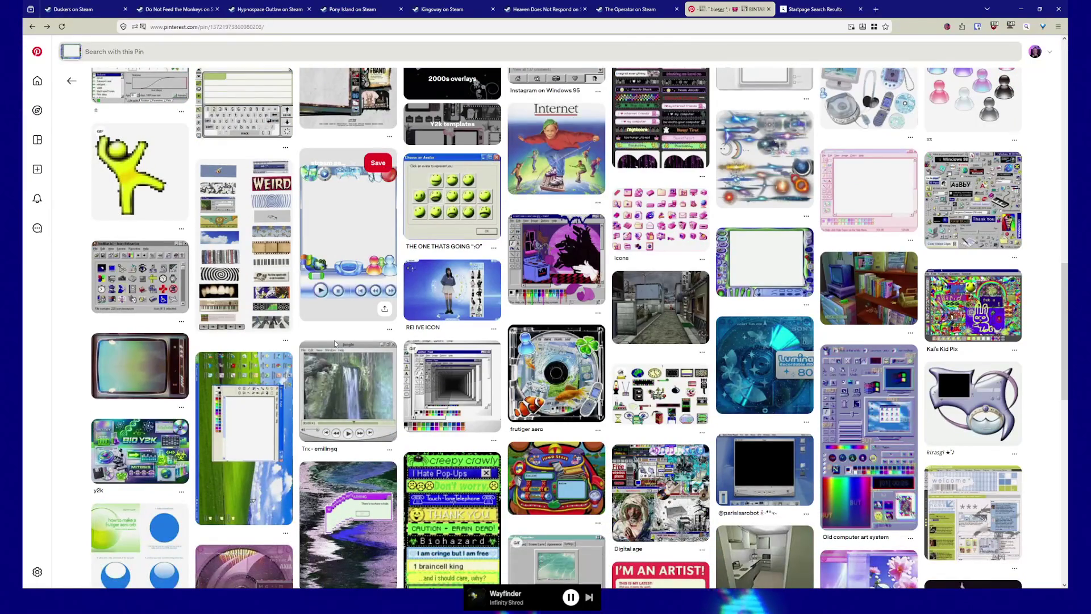
scroll(336, 345, down, 1)
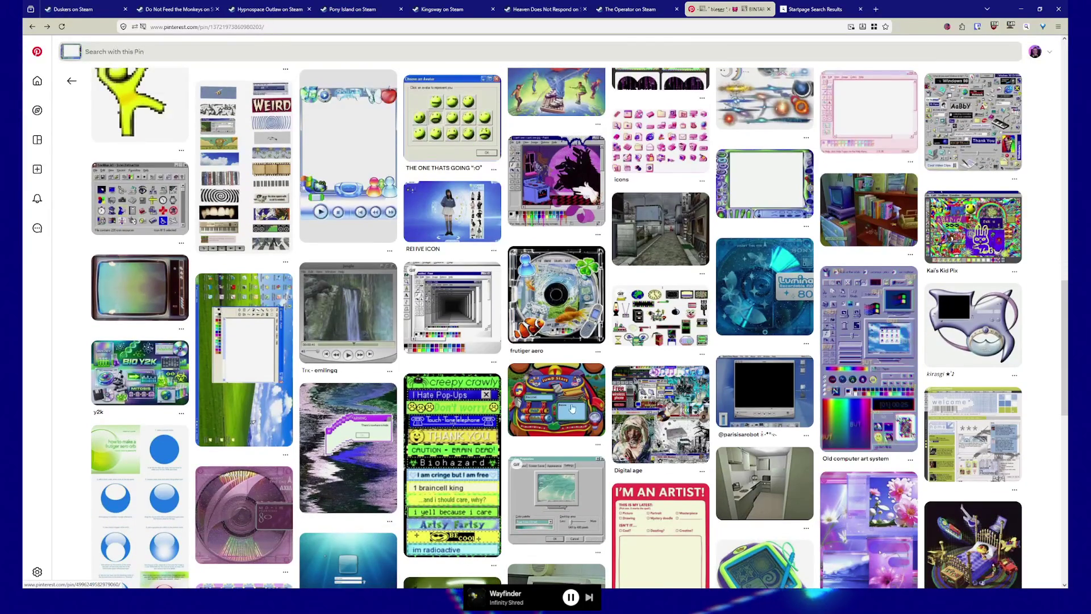
click(563, 403)
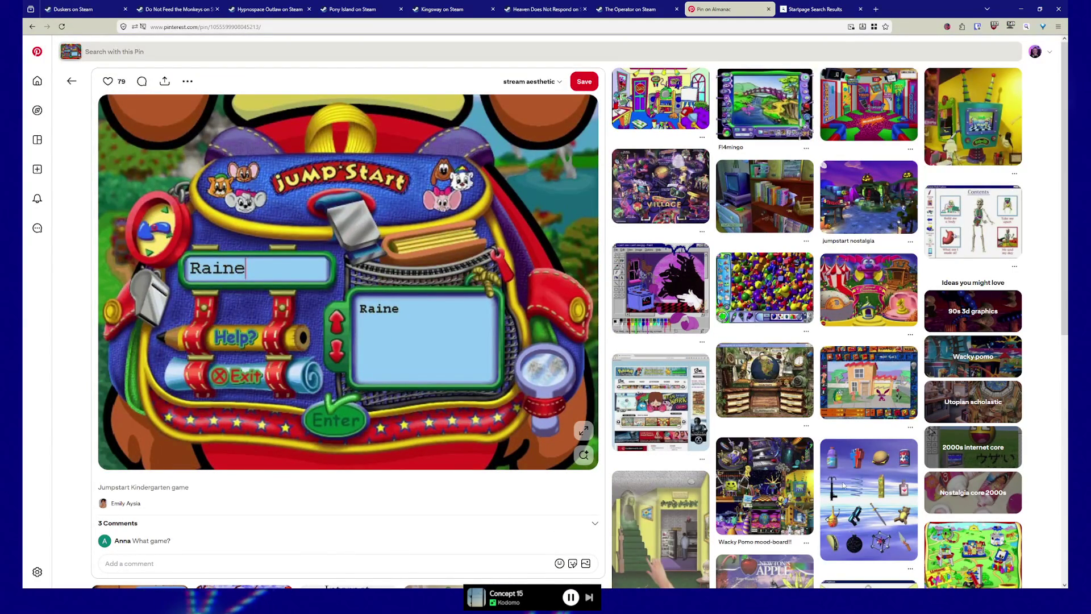
Open a related 3D retro objects pin, then go back twice to the paint-screen pin.
click(969, 560)
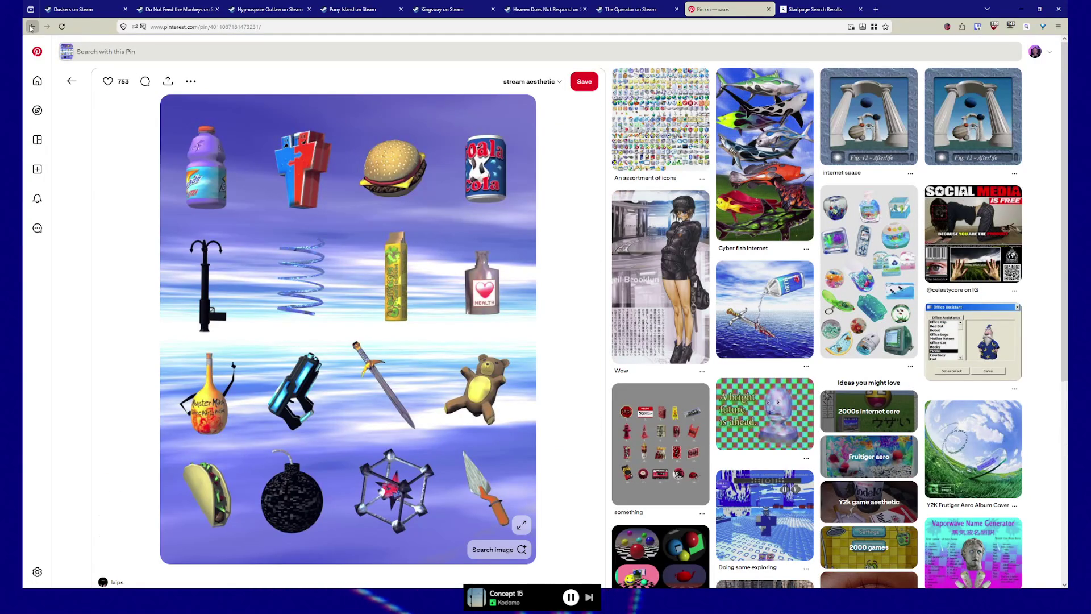
key(alt+Left)
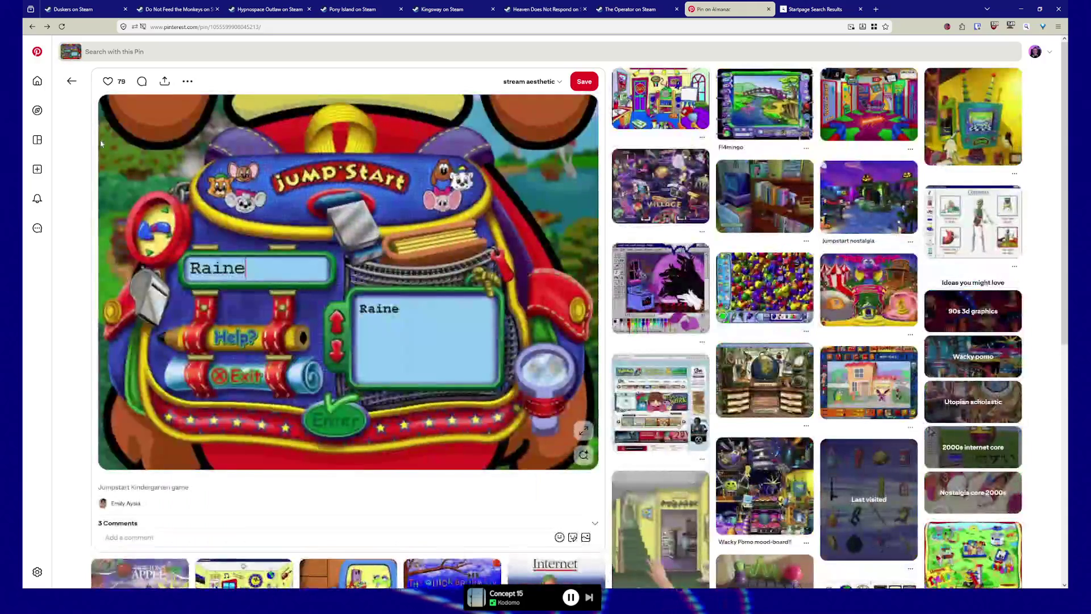
key(alt+Left)
Open the MiniDisc pin, then the CRT monitor pin reading 'I have seen the eyes of angels'.
scroll(100, 142, down, 15)
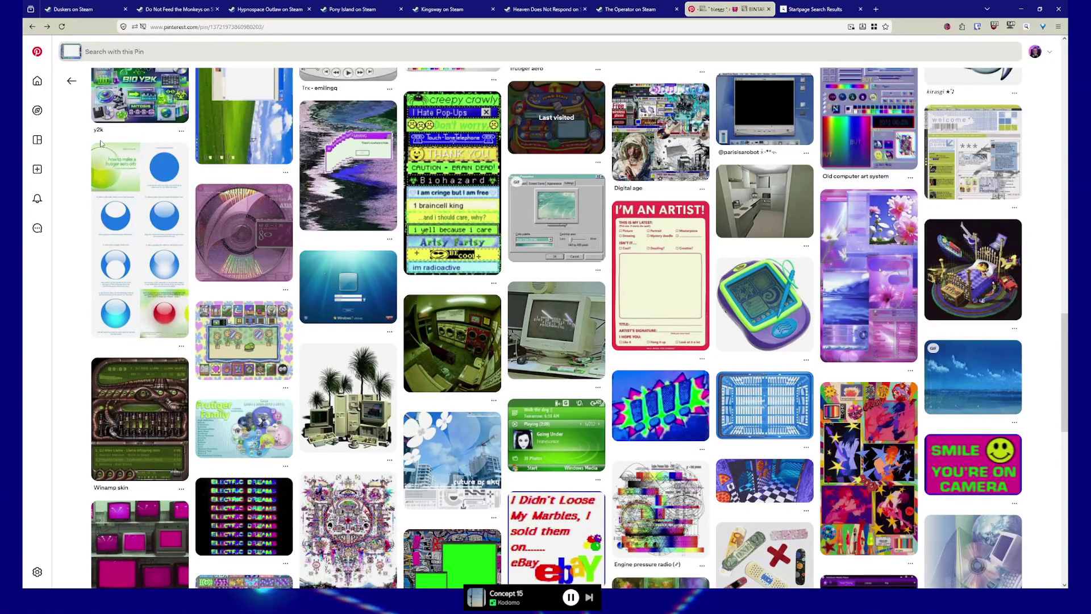
click(244, 230)
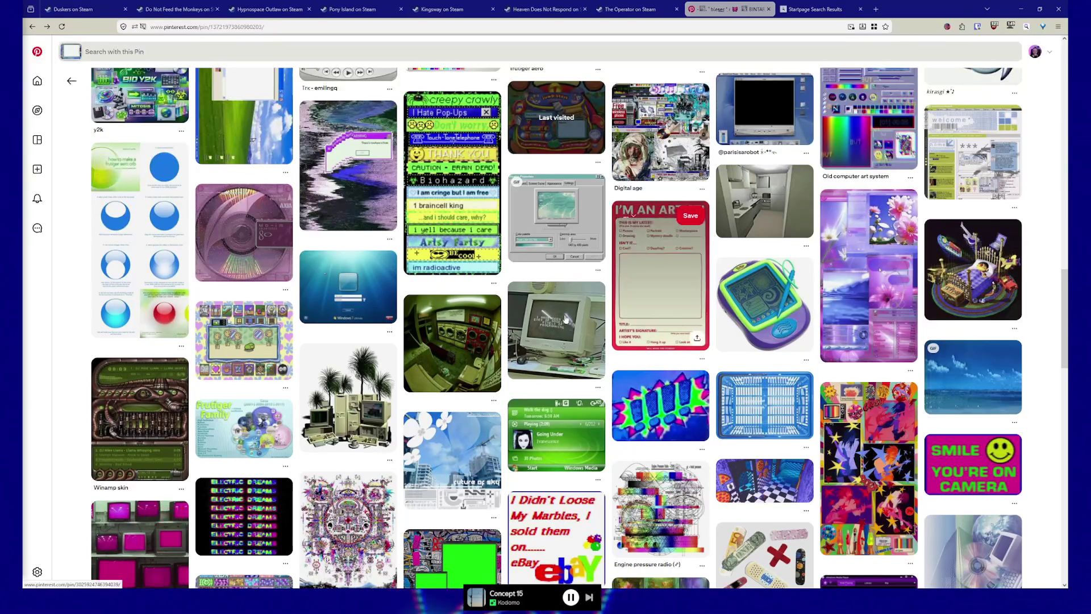
click(550, 336)
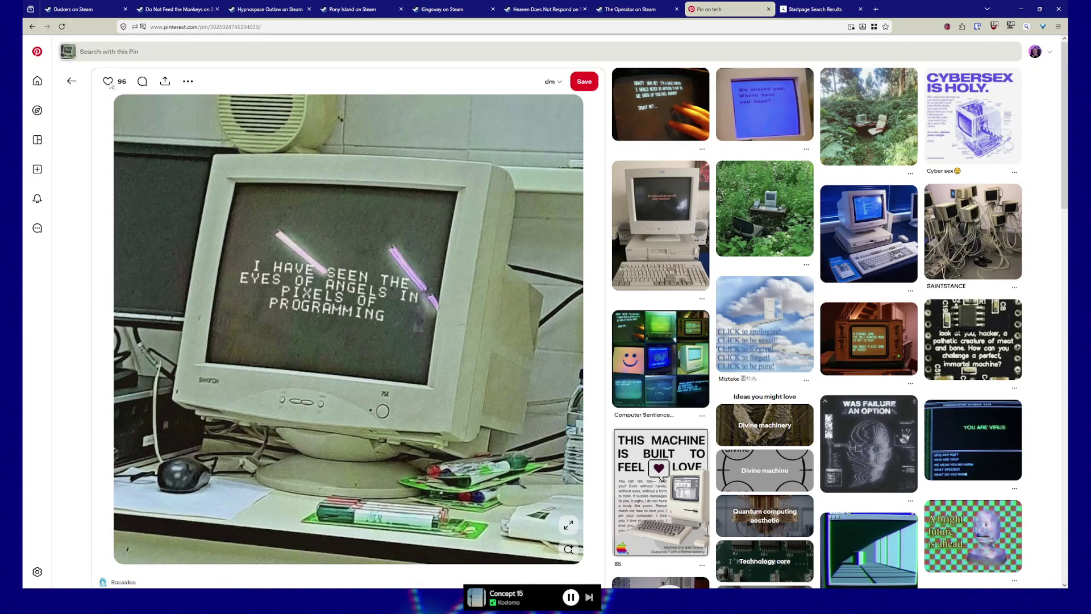
Go back from the CRT pin and switch to the Startpage 'neumorphic' image results.
click(81, 87)
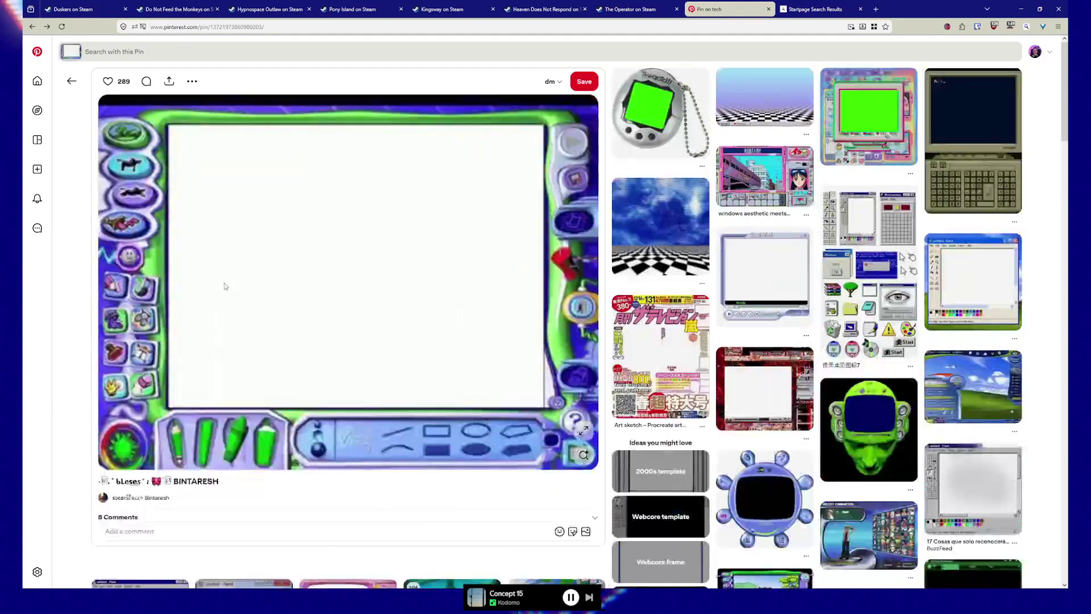
scroll(230, 298, down, 10)
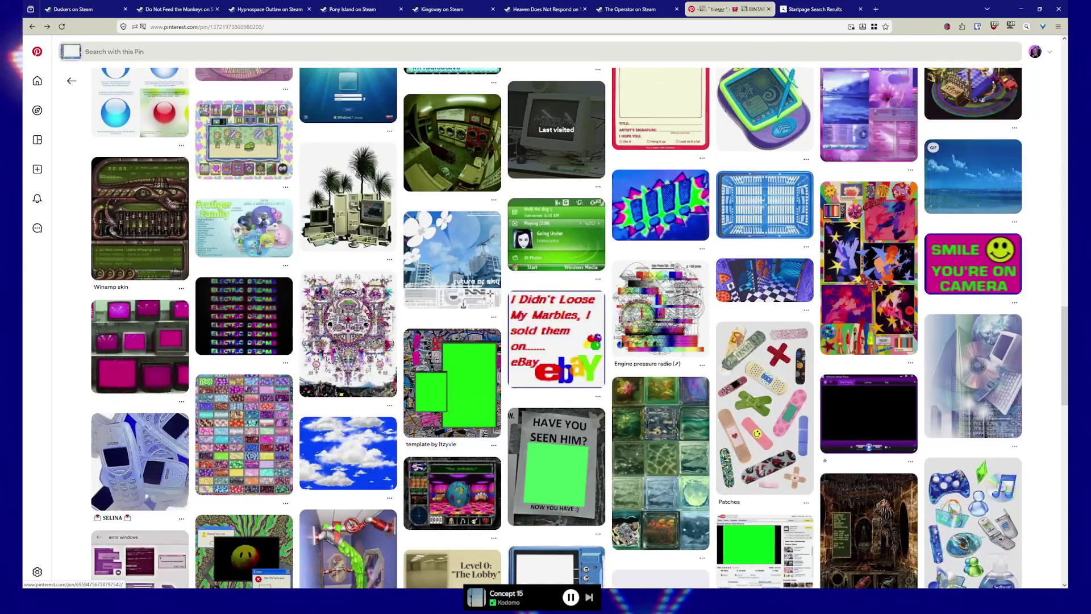
click(810, 11)
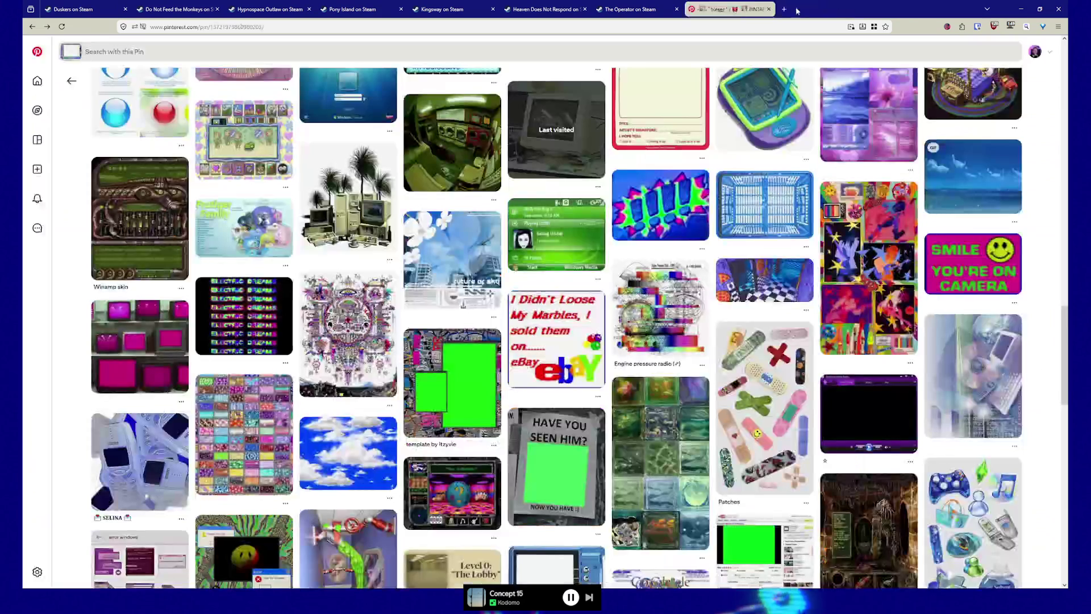
Close the Startpage 'neumorphic' results, revealing the Soda Drinker Pro Steam page.
click(860, 9)
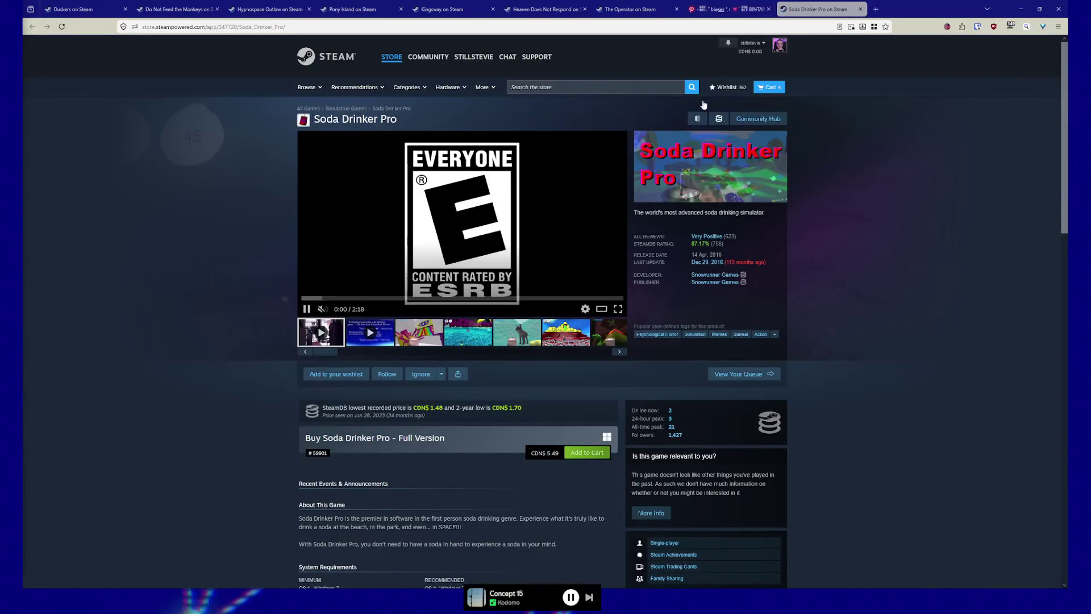
click(434, 336)
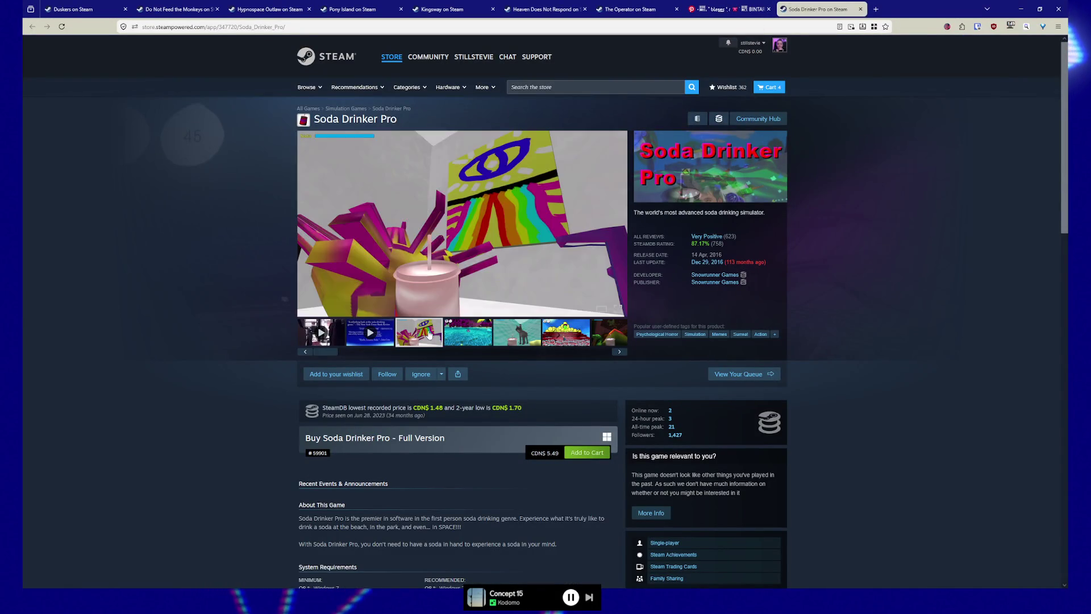
click(467, 338)
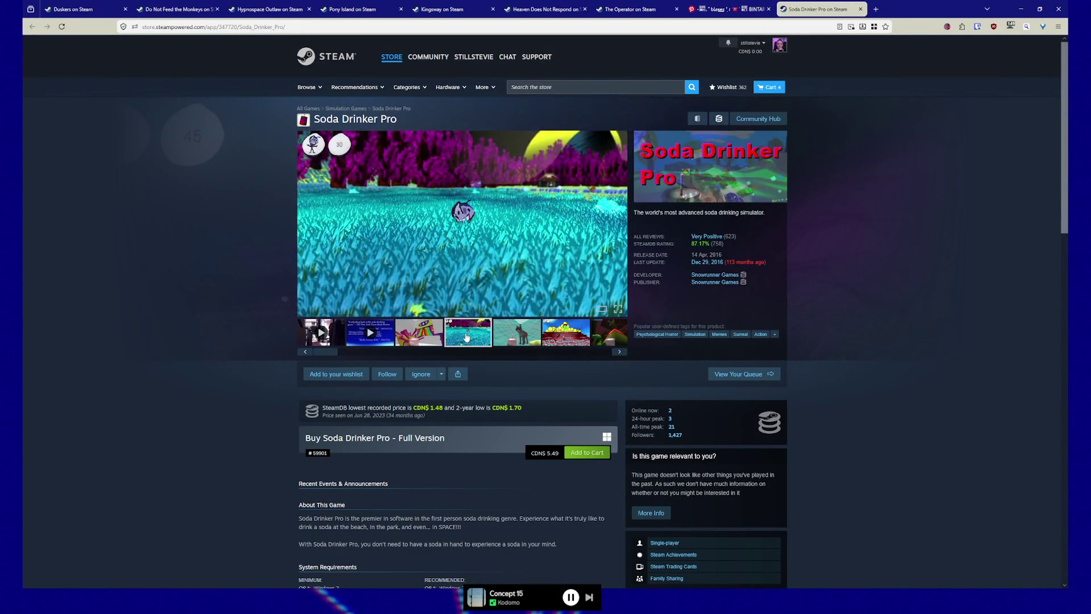
click(511, 336)
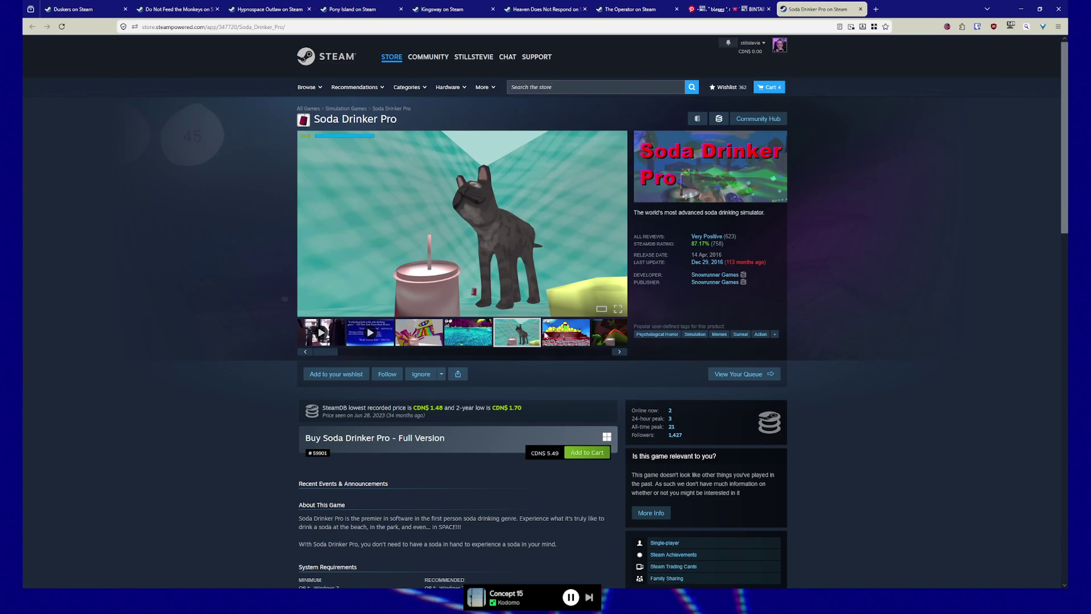
click(564, 339)
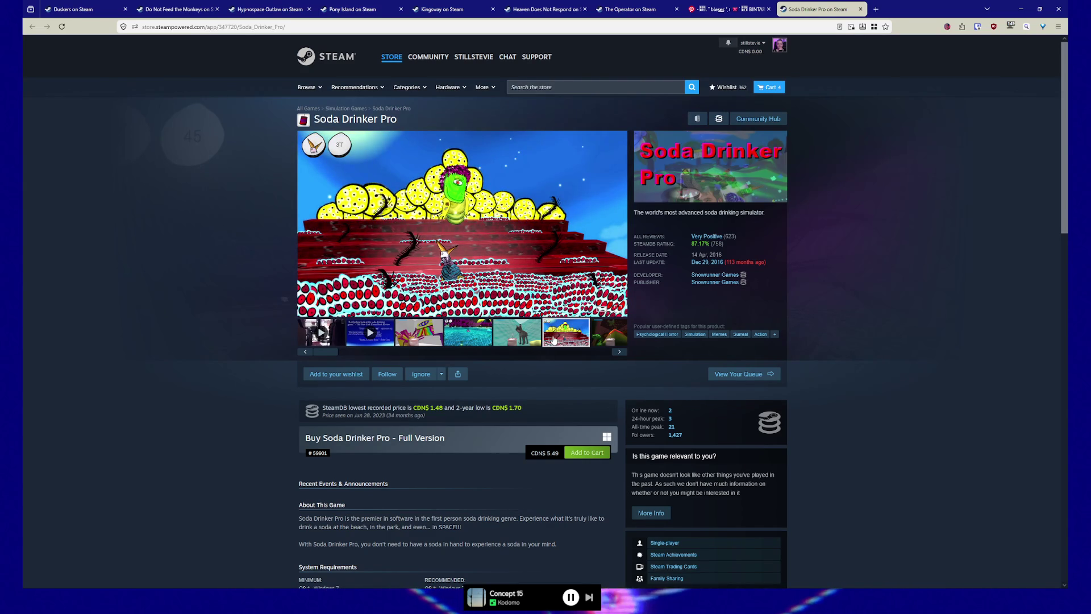
click(616, 351)
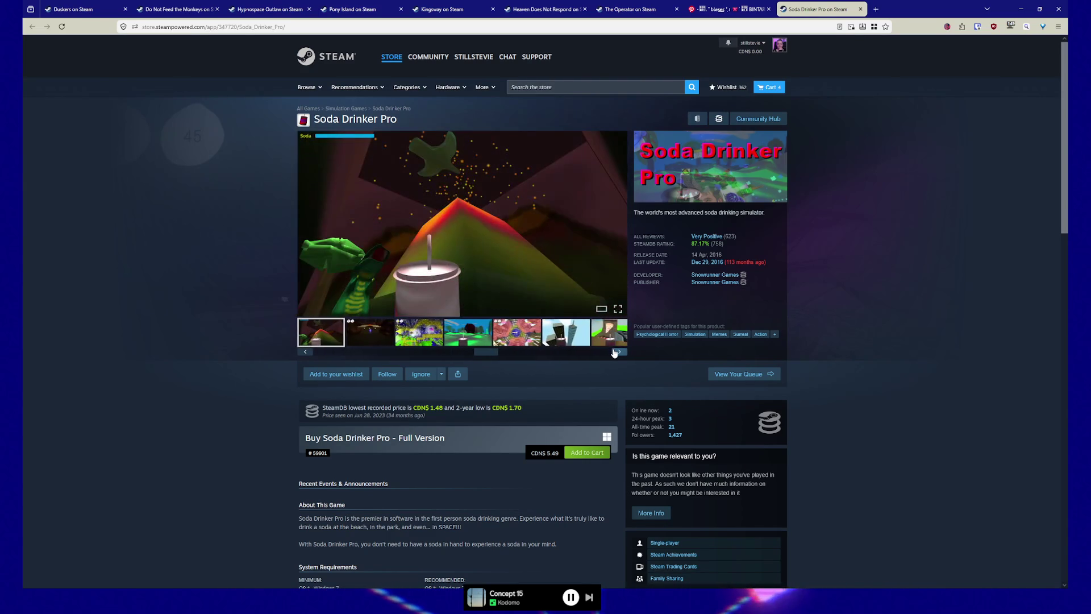
mouse_move(708, 234)
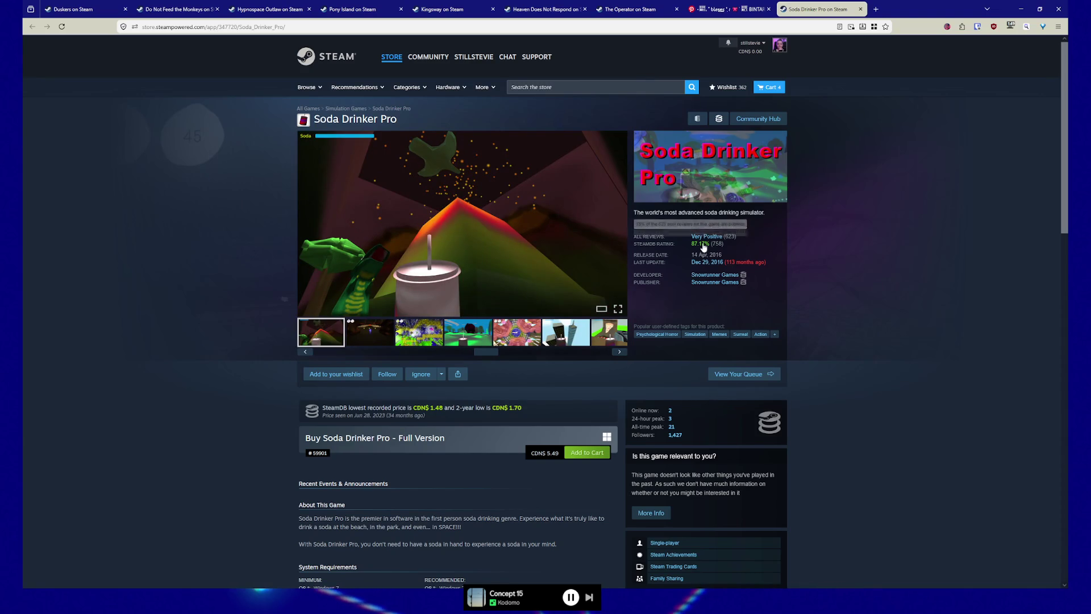
click(620, 352)
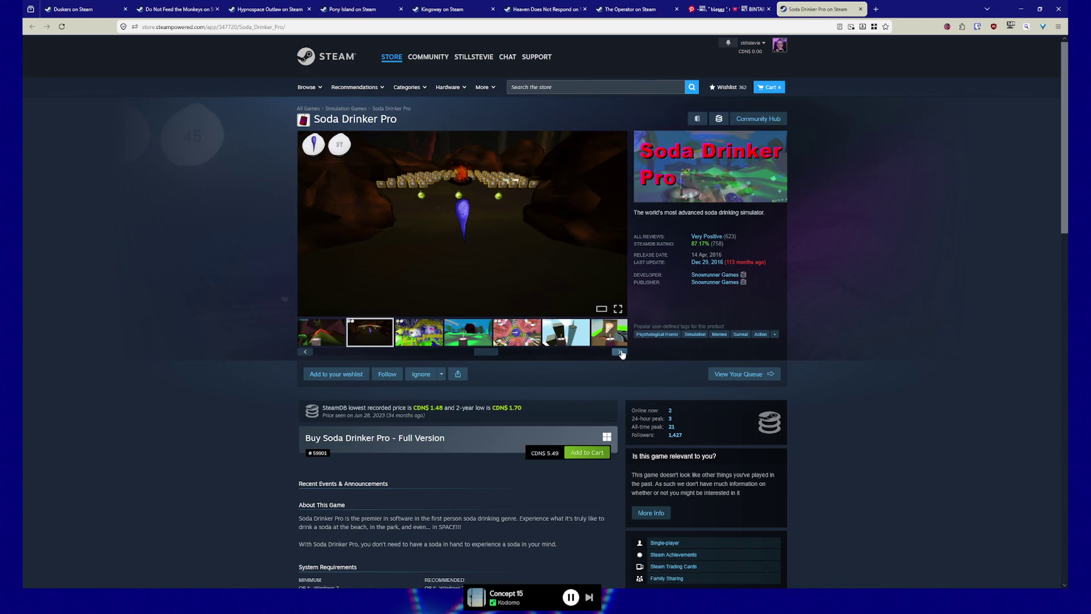
click(619, 352)
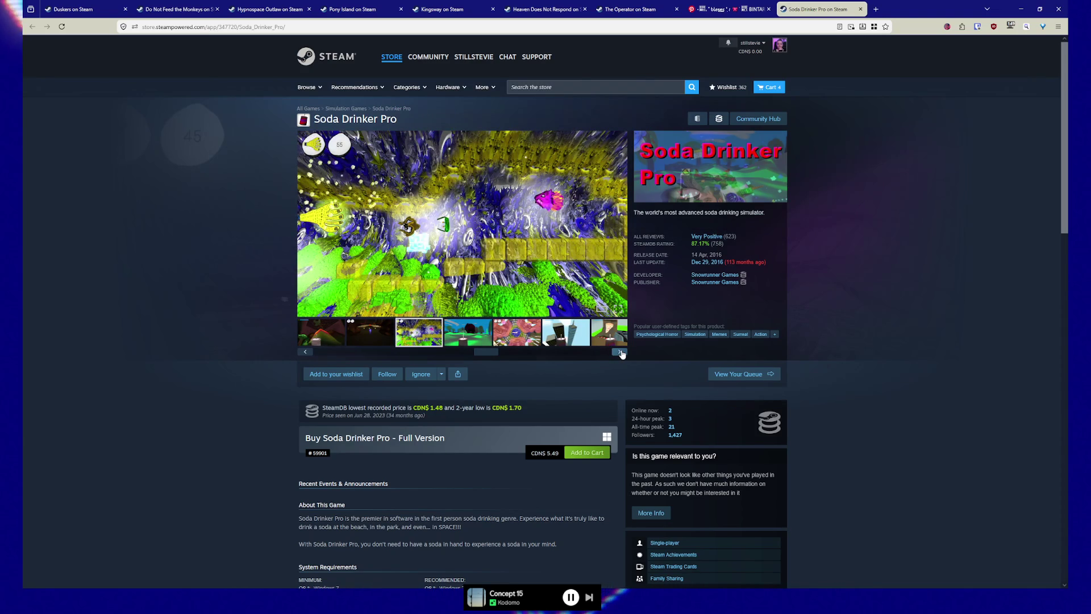
click(620, 351)
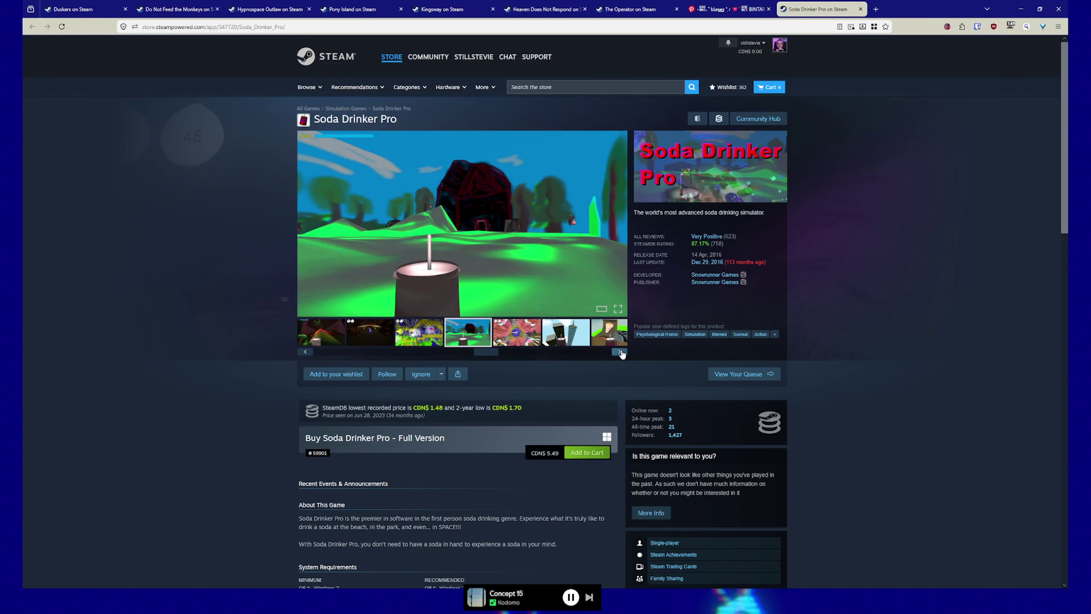
click(620, 352)
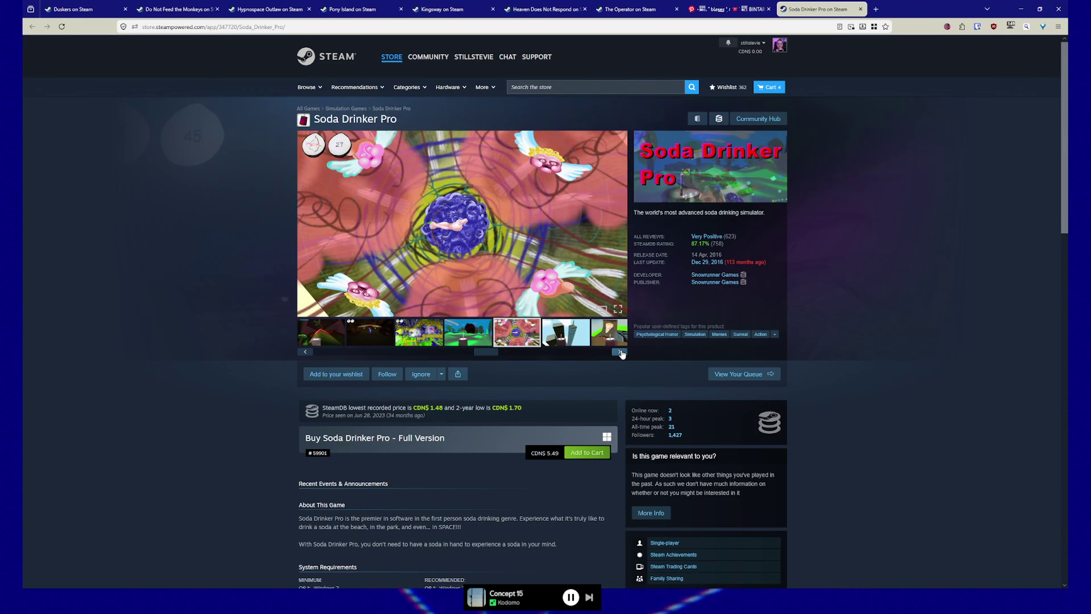
click(620, 352)
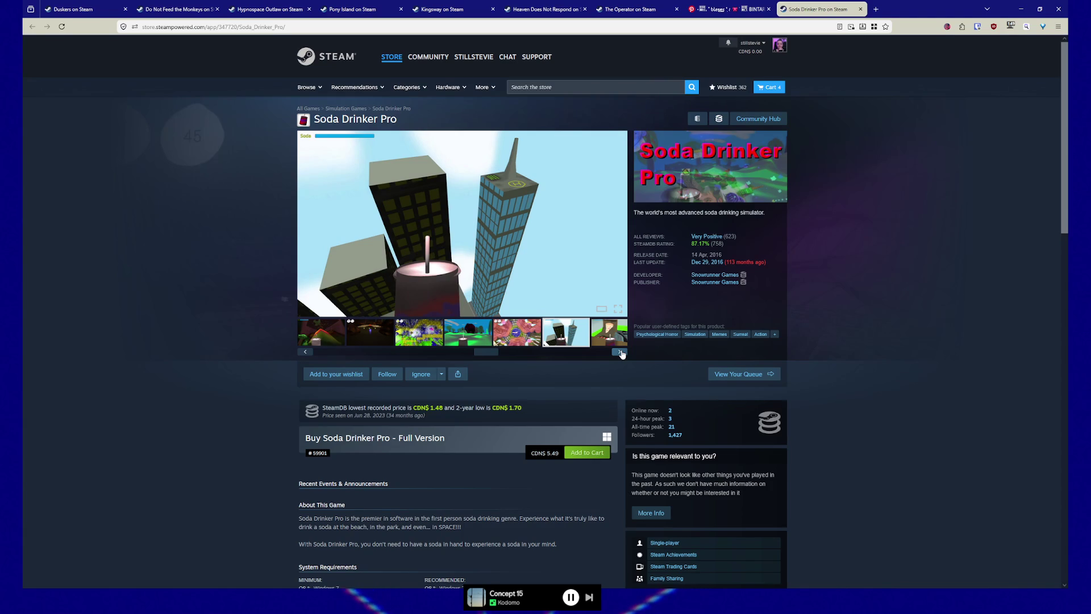
click(620, 352)
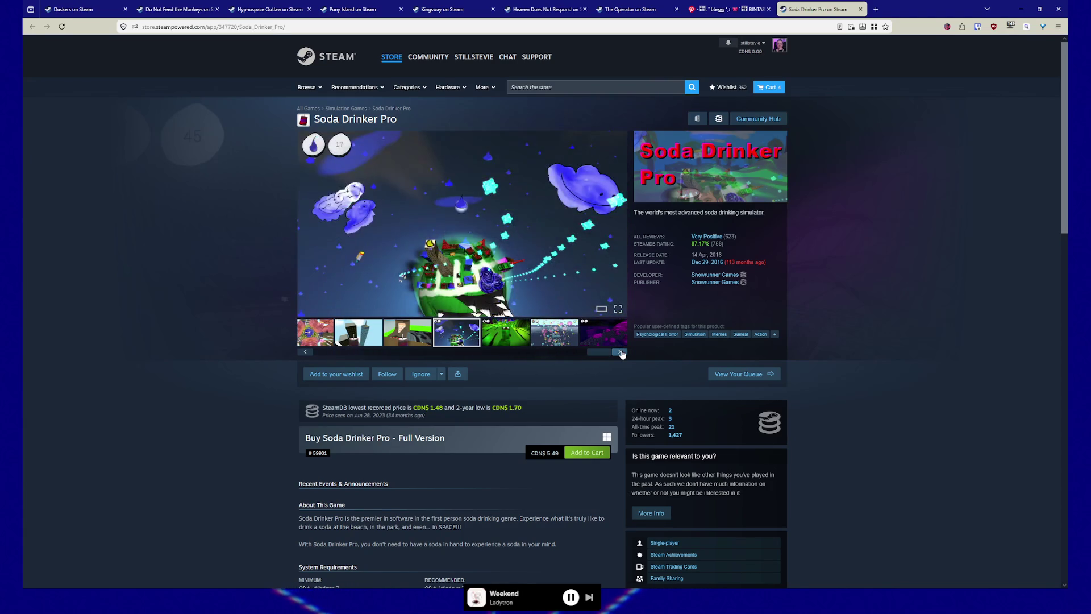
click(620, 351)
click(621, 353)
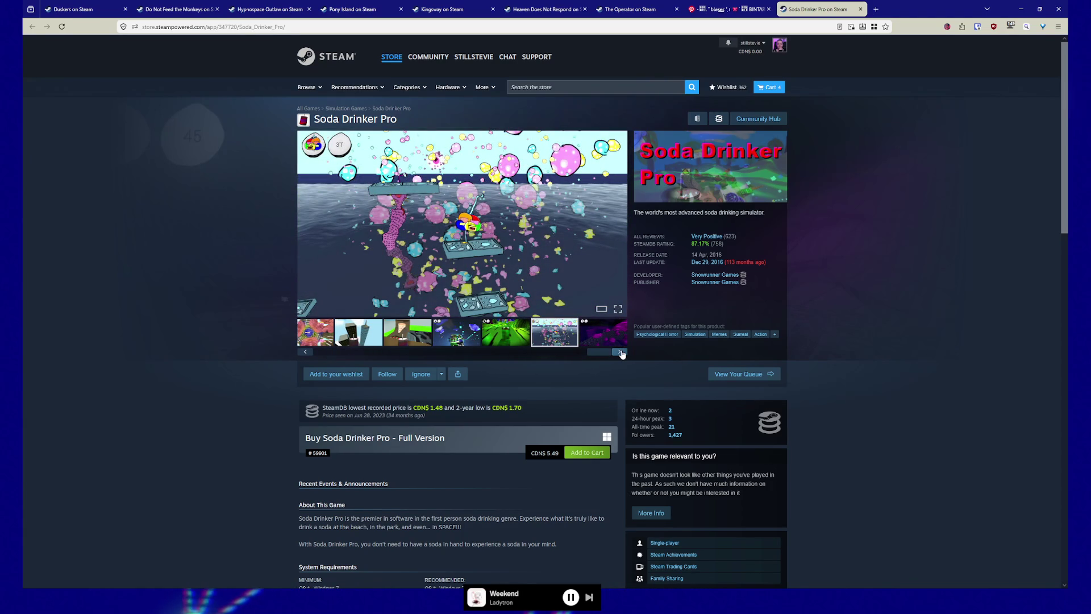
click(621, 352)
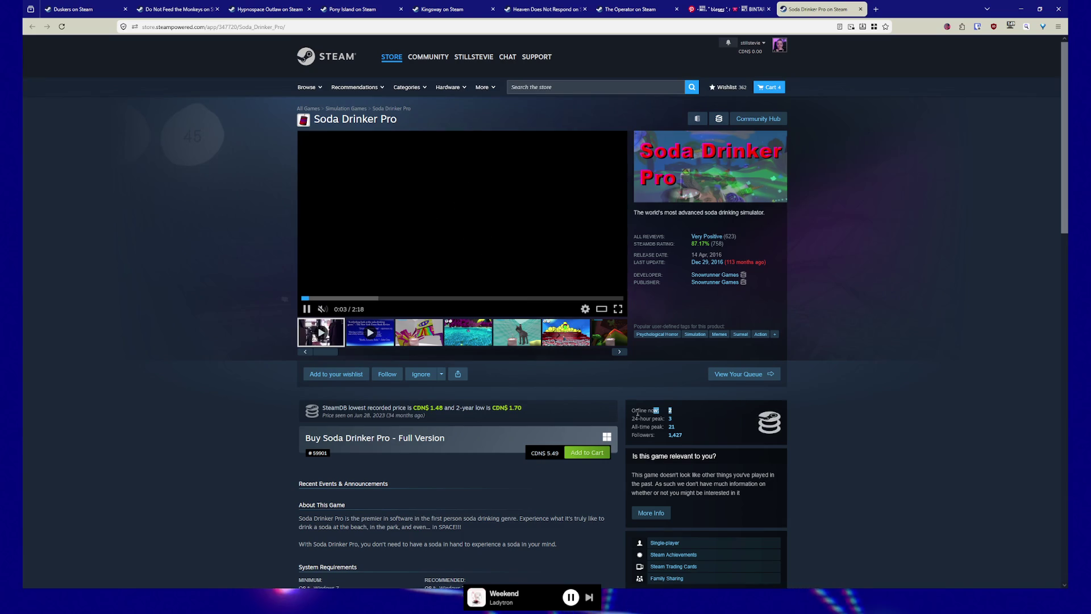
drag(654, 411, 682, 411)
click(682, 411)
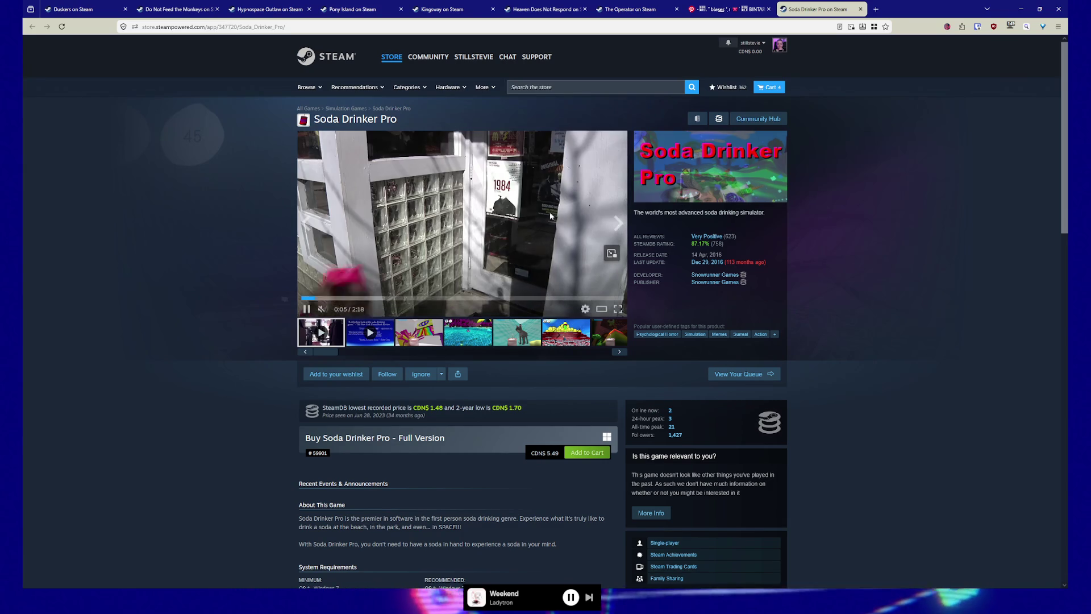
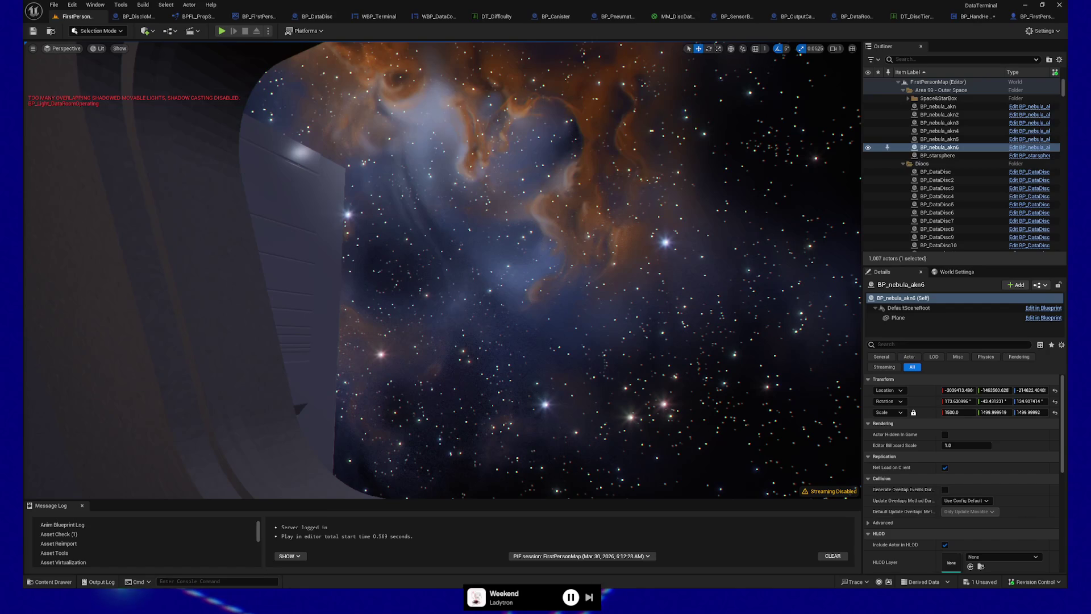
Switch from Unreal to the browser showing the Bluesky post about a pause screen.
key(alt+Tab)
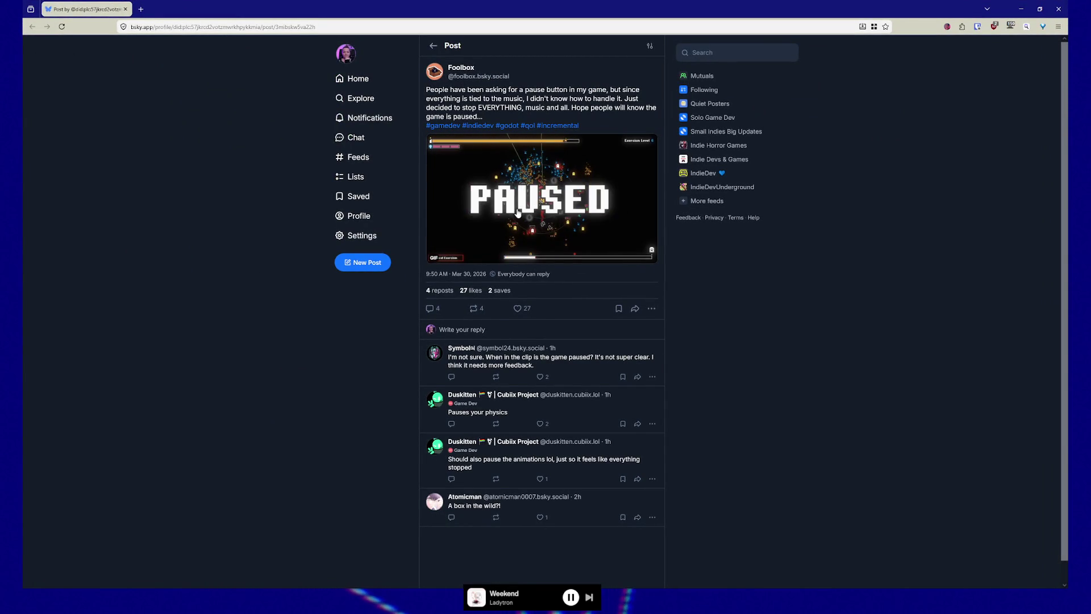
Zoom the Bluesky page to 300% and scroll until the PAUSED gameplay GIF fills the view.
ctrl+scroll(598, 260, up, 8)
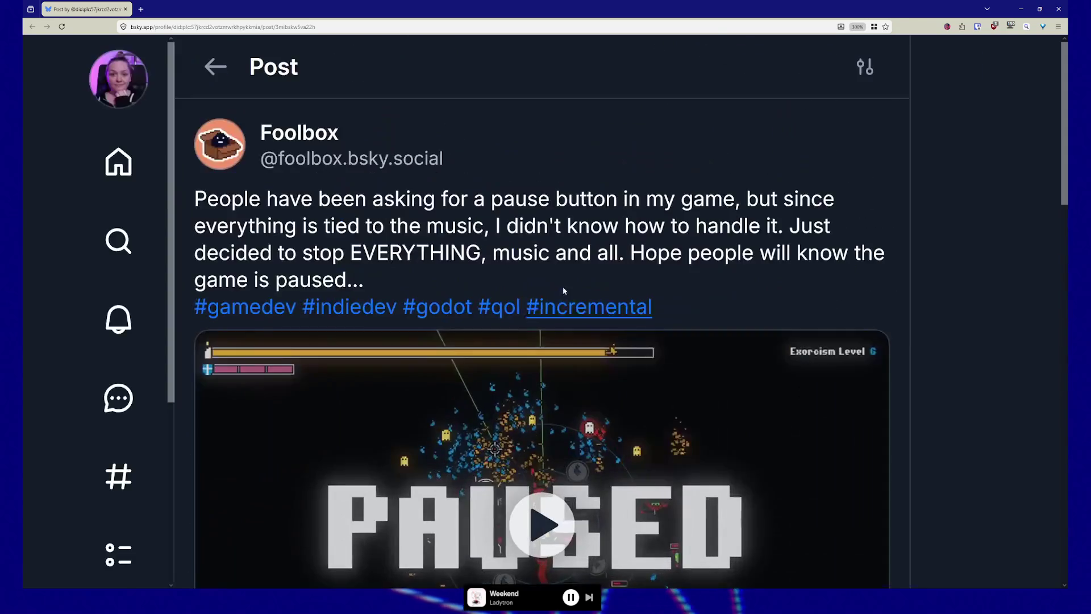
scroll(565, 291, down, 5)
scroll(564, 291, up, 3)
scroll(564, 291, up, 2)
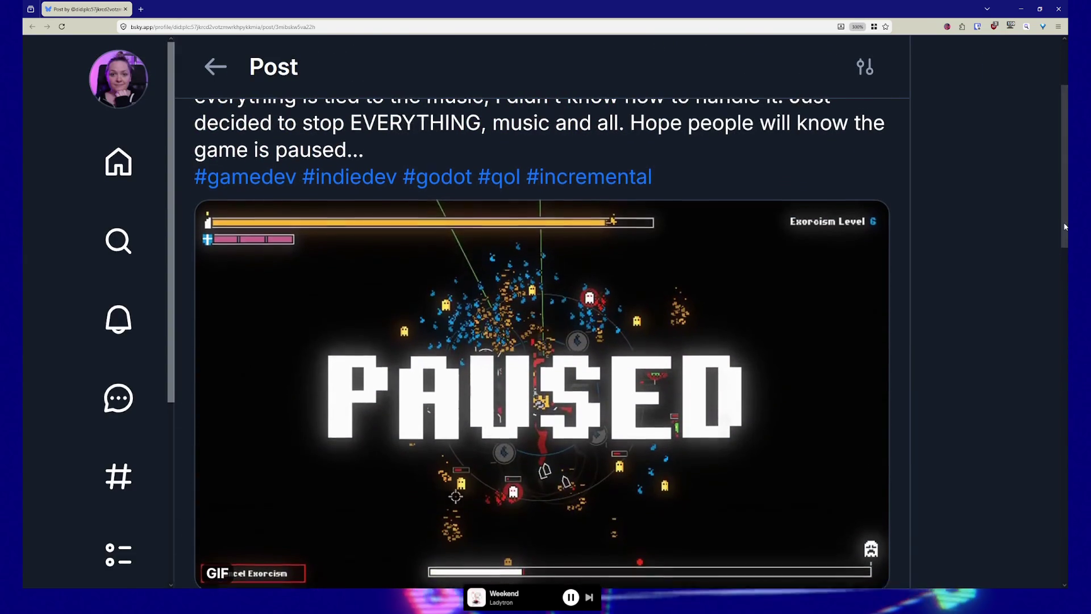
drag(1066, 223, 1066, 241)
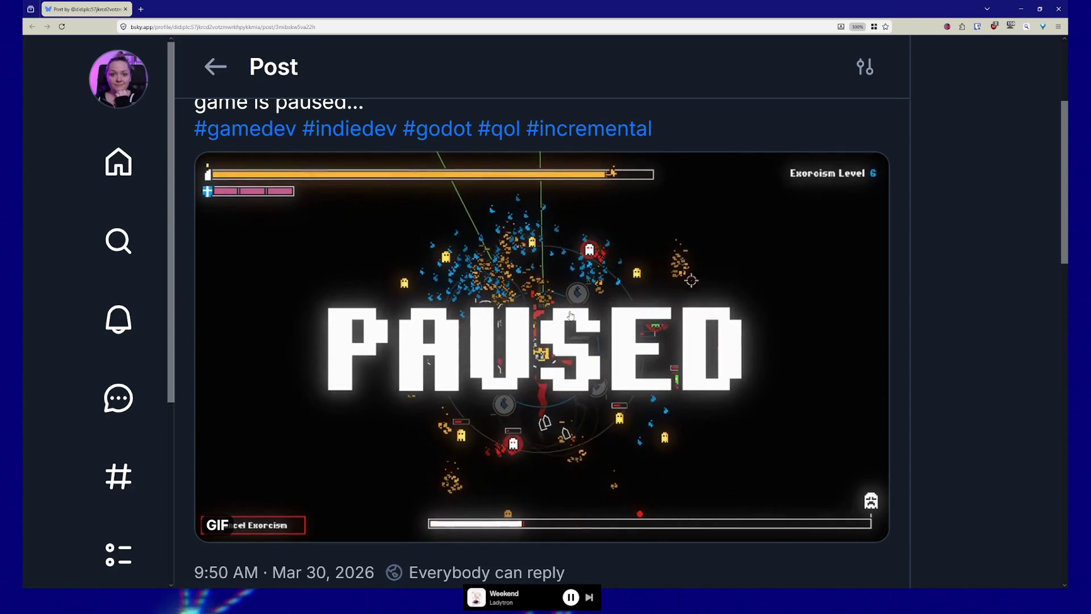
Pause the Foolbox post's PAUSED gameplay GIF.
click(520, 358)
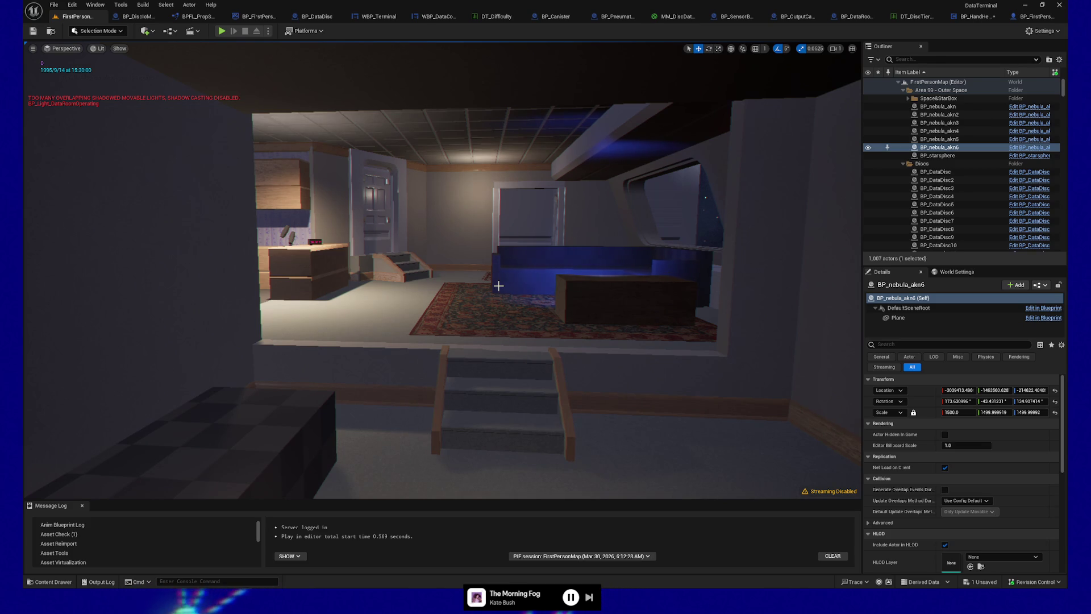
Deselect BP_nebula_akn6, select the SM_Trim_LargeWood_2m22 trim by the stairs, and raise the view over the room.
key(Escape)
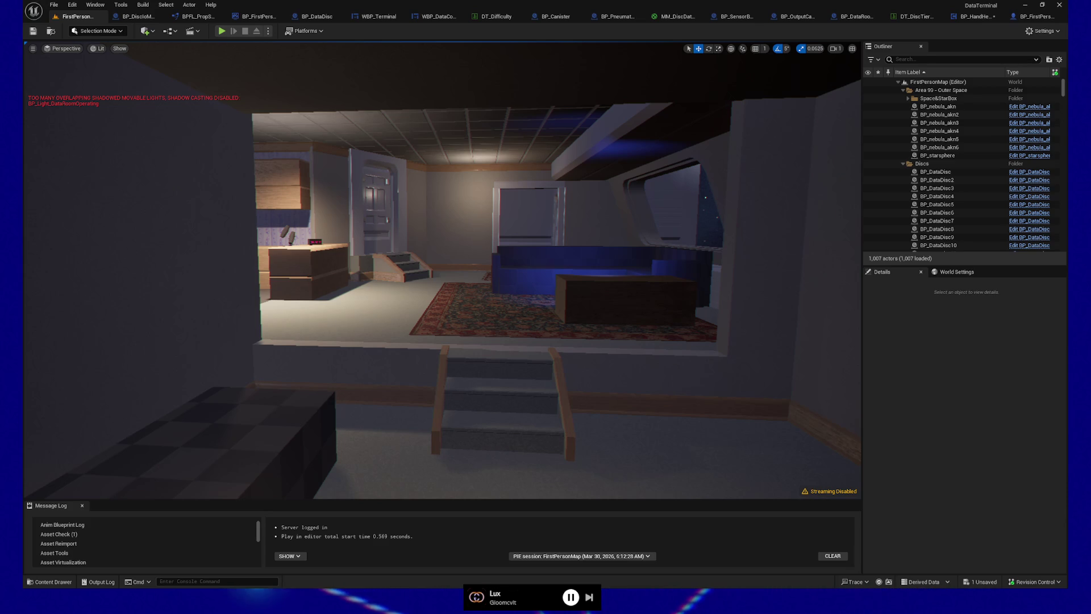
click(651, 397)
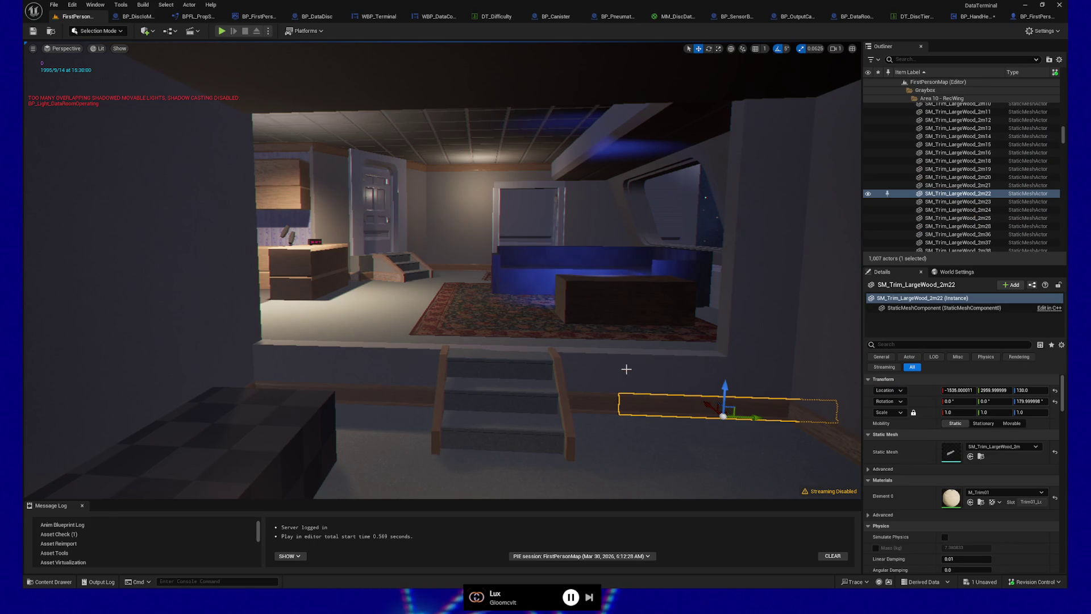
scroll(602, 368, up, 3)
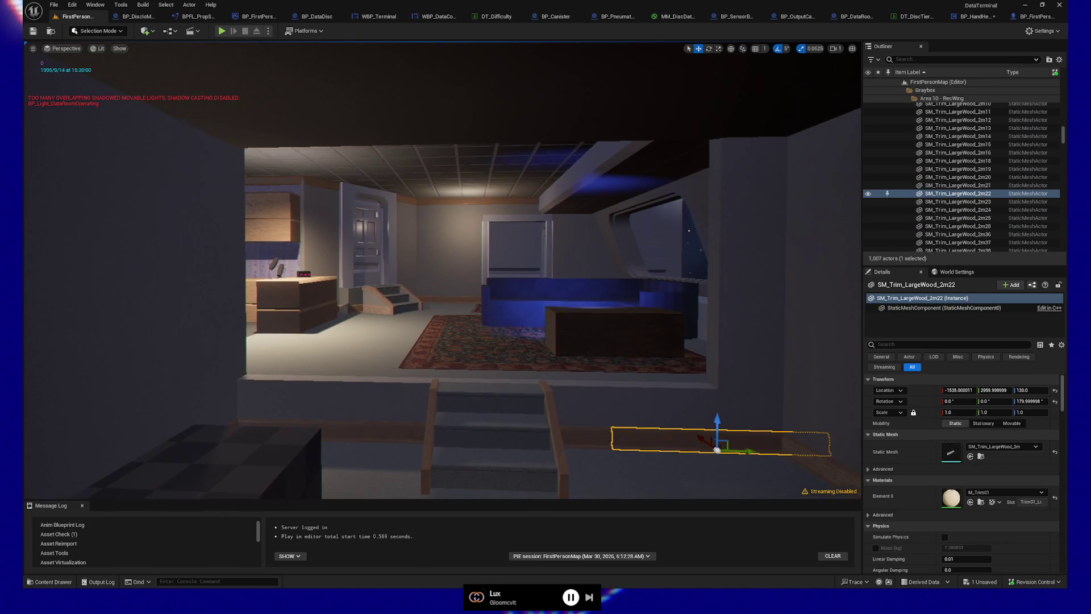
drag(602, 368, 601, 318)
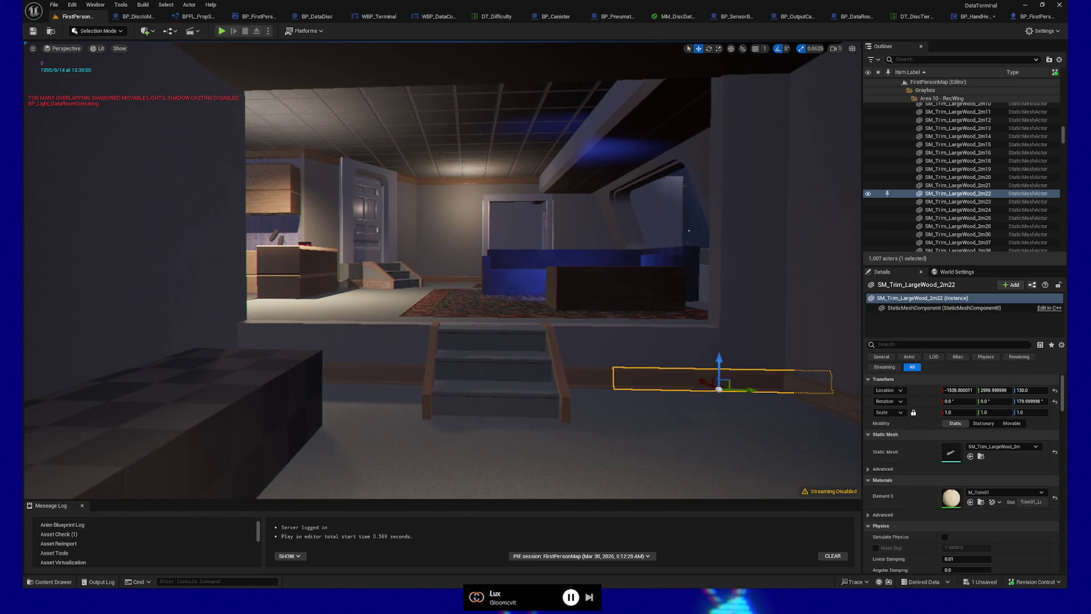
Play From Here on the floor by the stairs and walk through the door into the hallway.
right_click(519, 481)
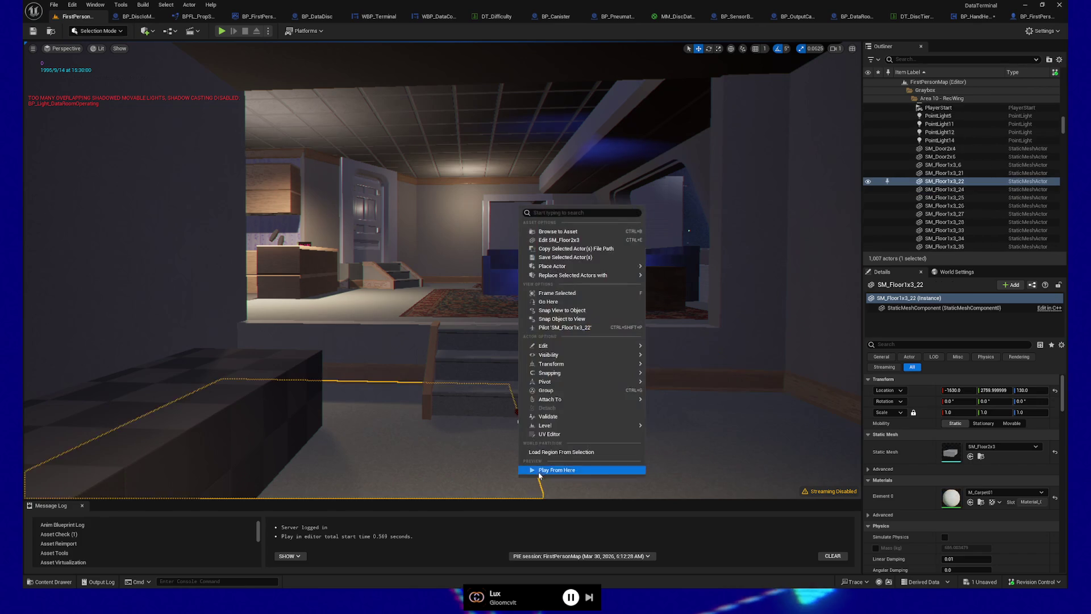
click(541, 463)
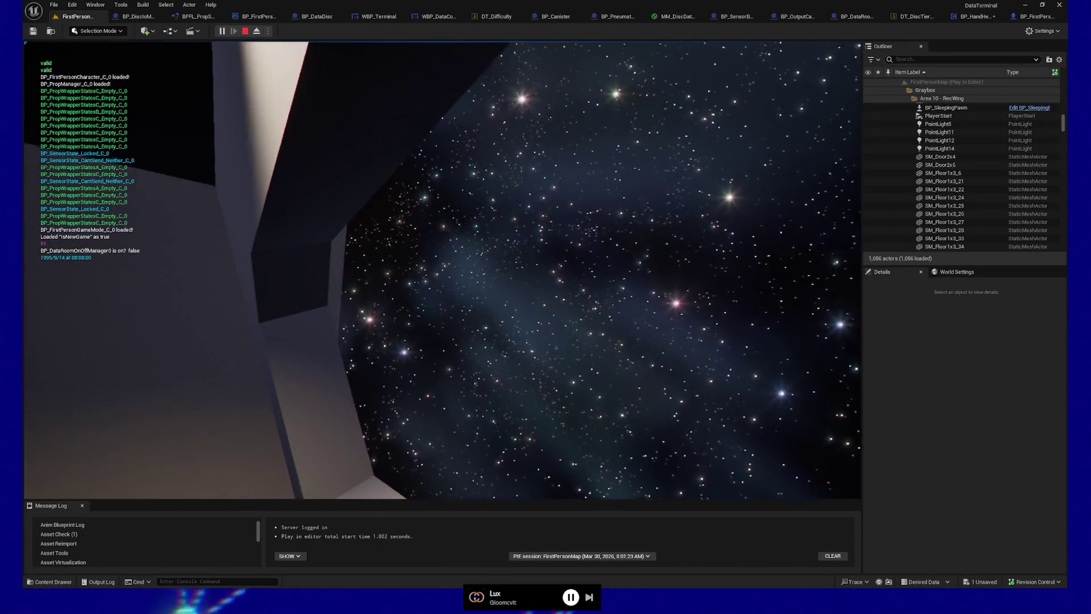
key(w)
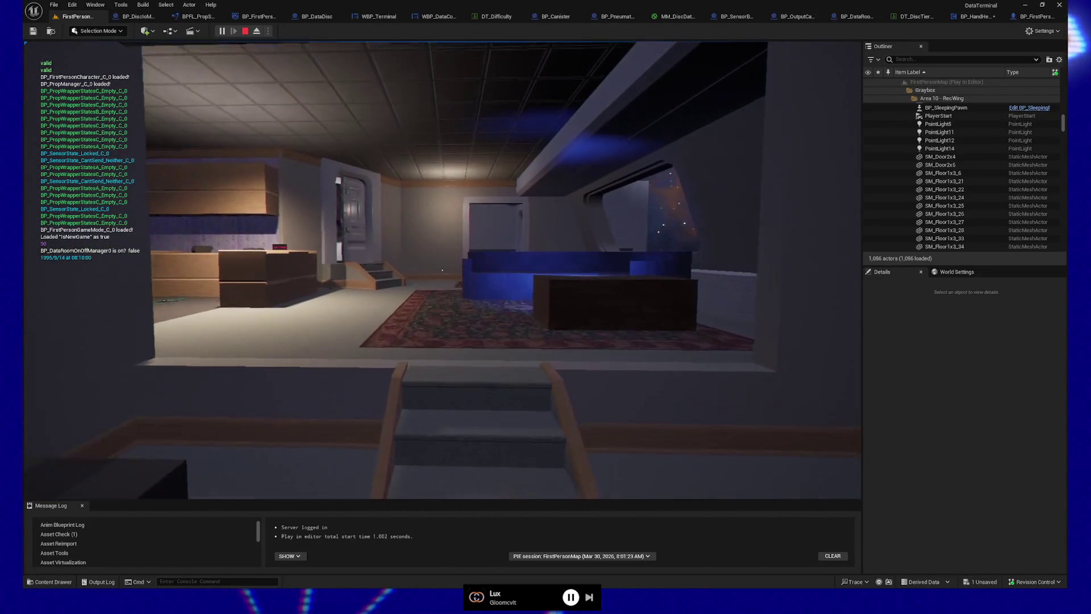
key(w)
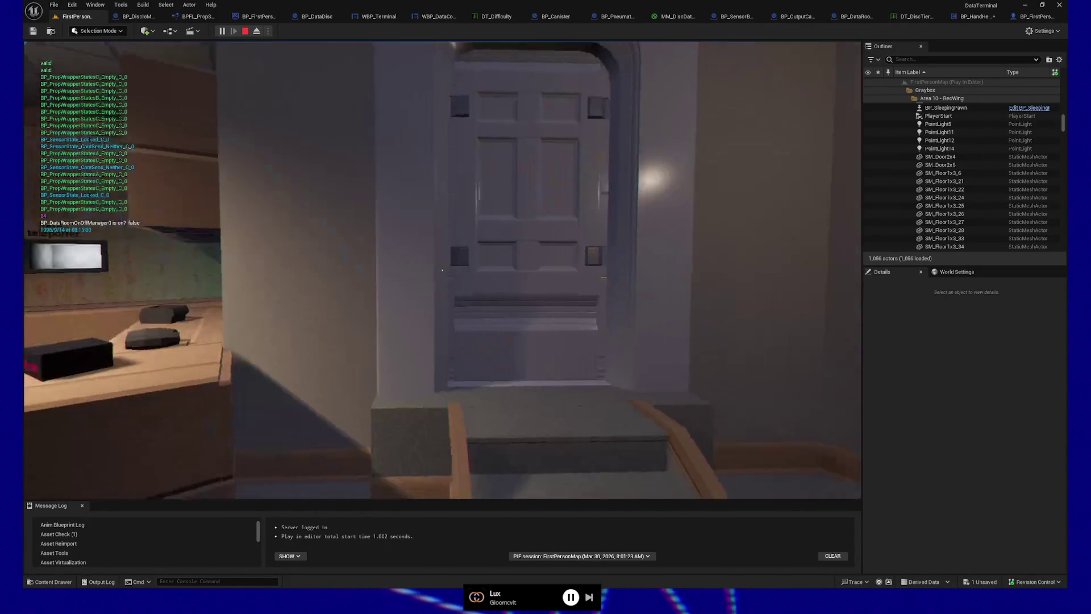
key(w)
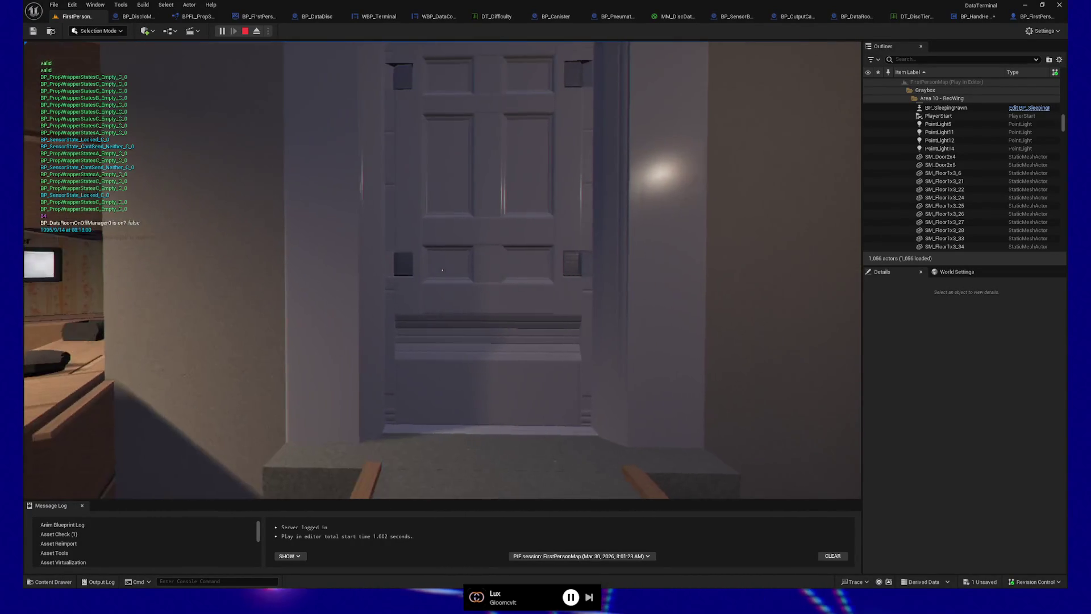
key(w)
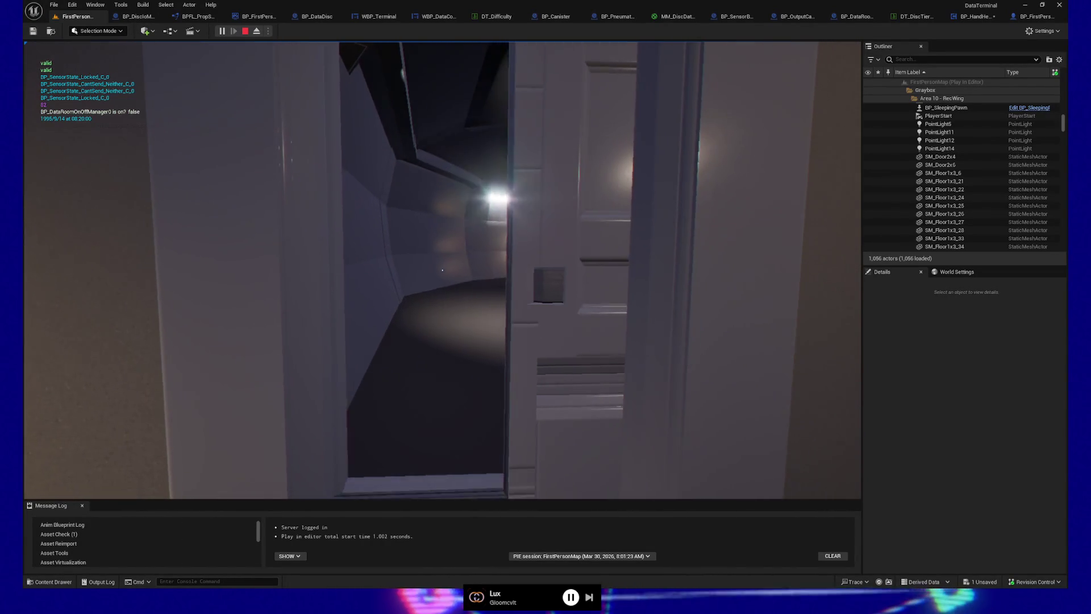
key(w)
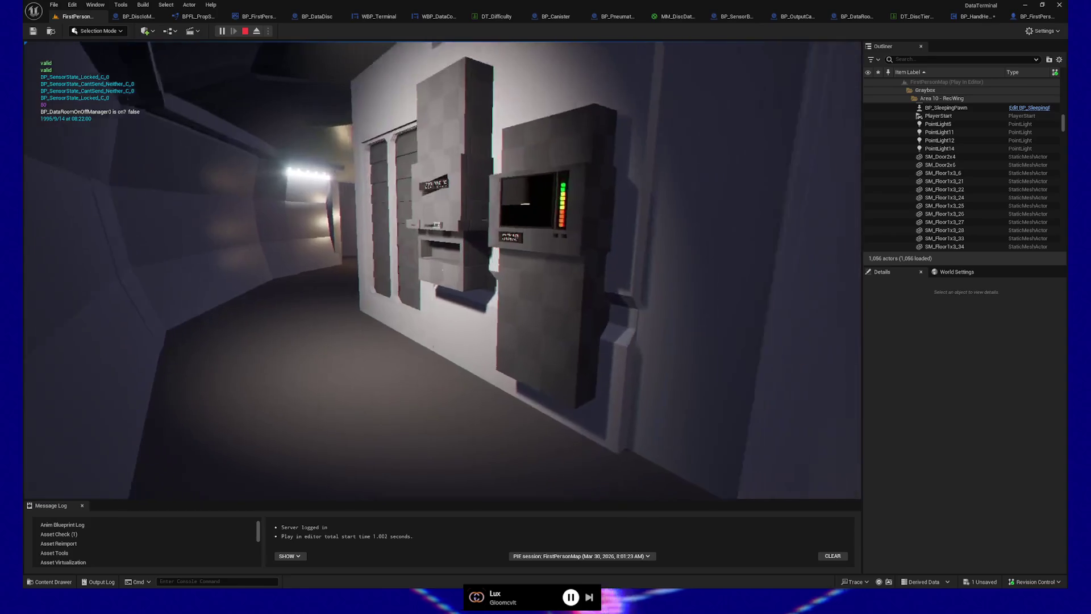
key(w)
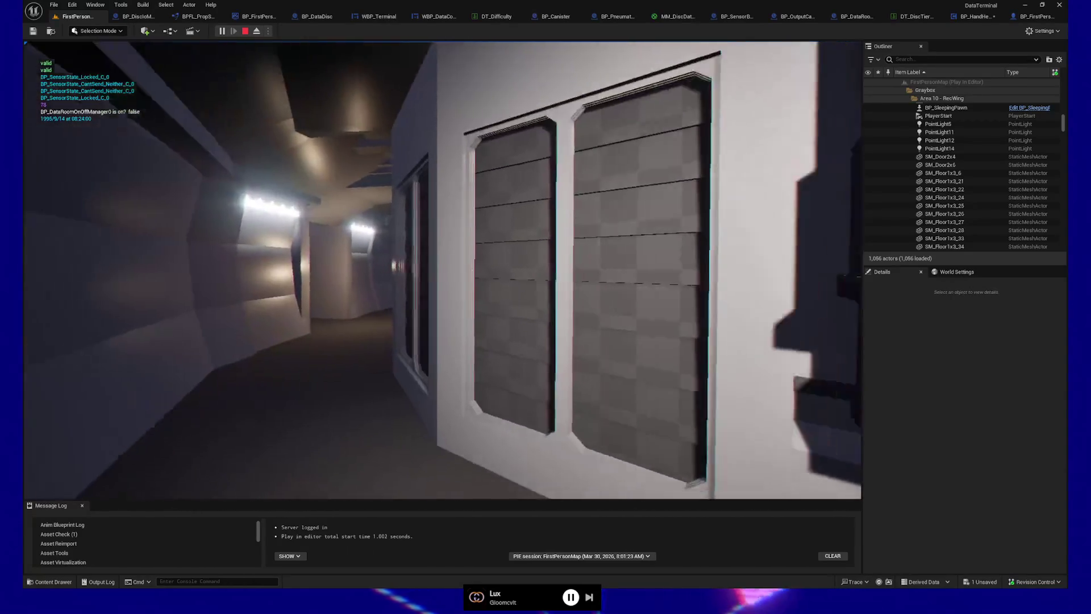
Walk the curved corridor, through the lit room and door, toward the pneumatic stations.
key(w)
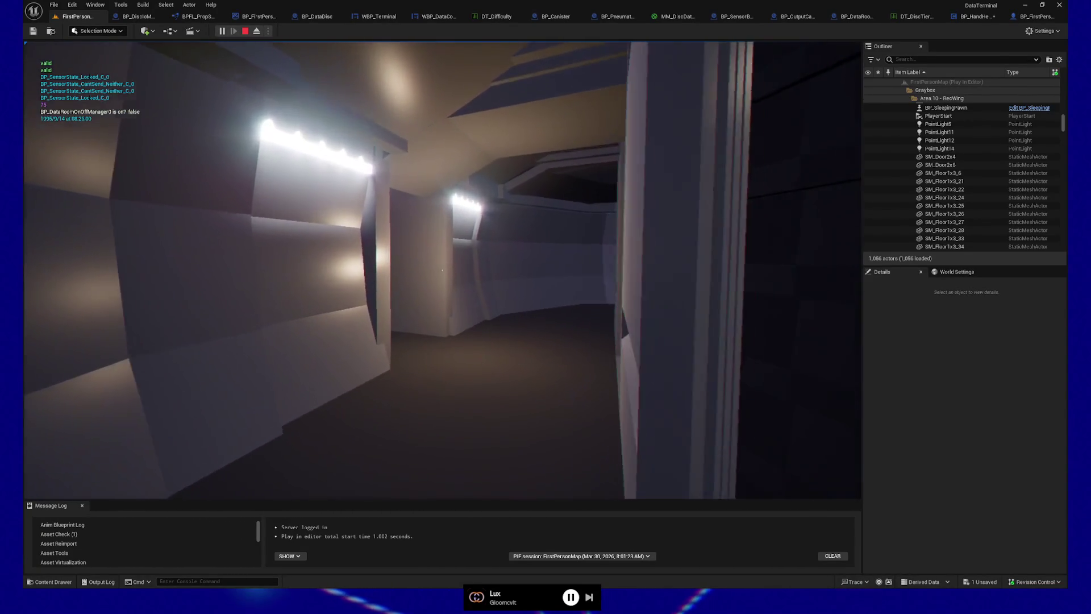
key(w)
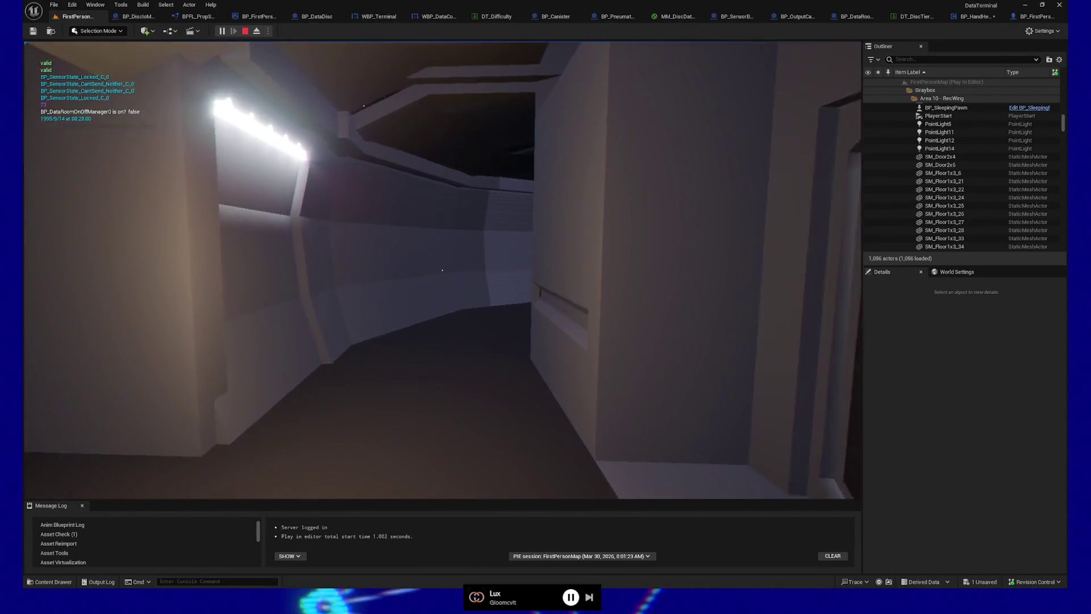
key(w)
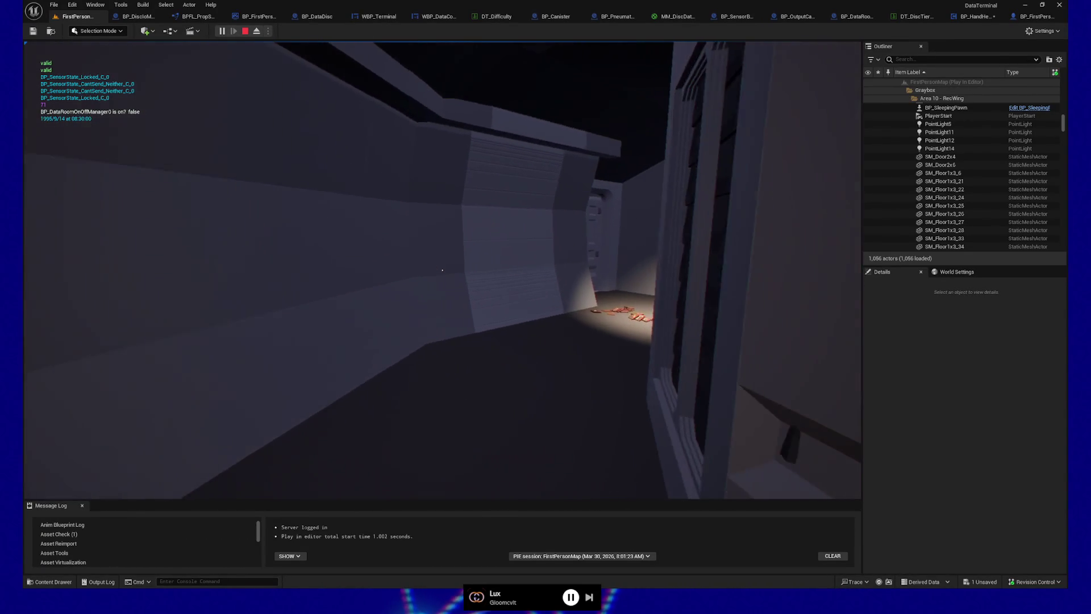
key(w)
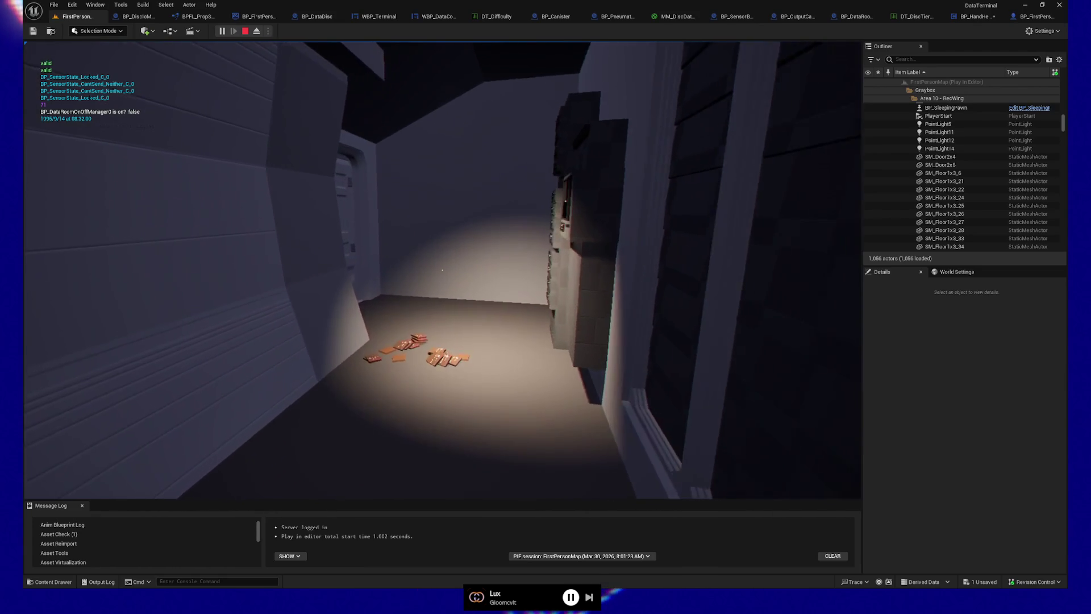
key(w)
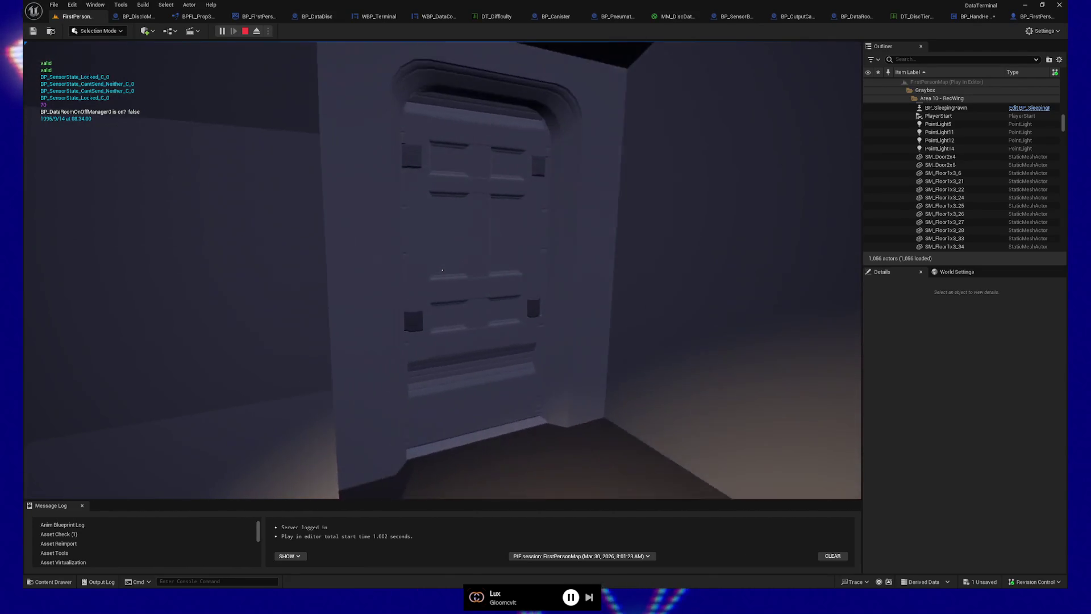
key(w)
key(a)
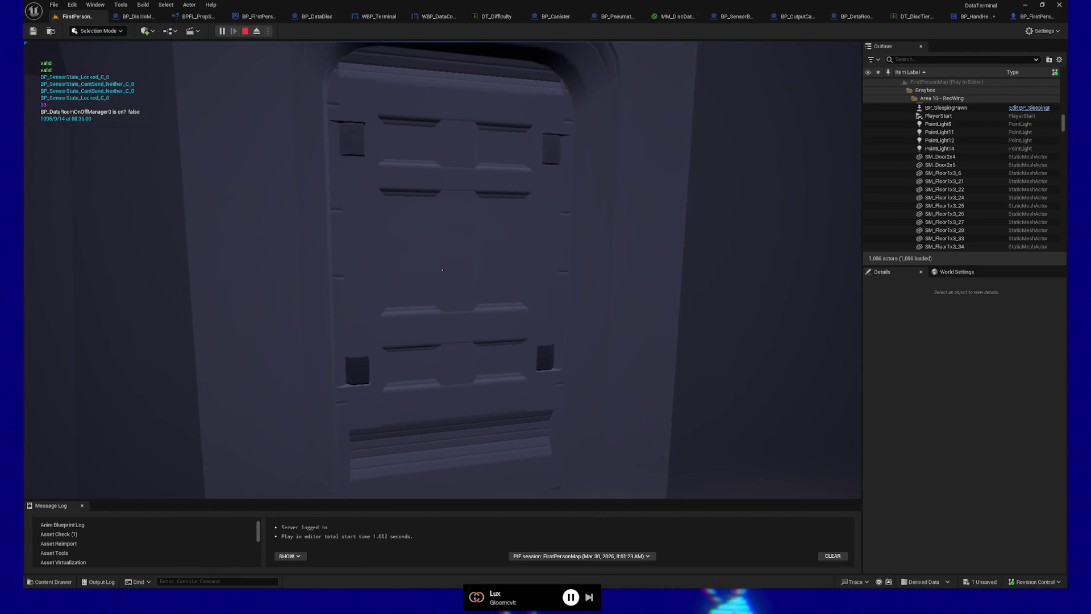
key(w)
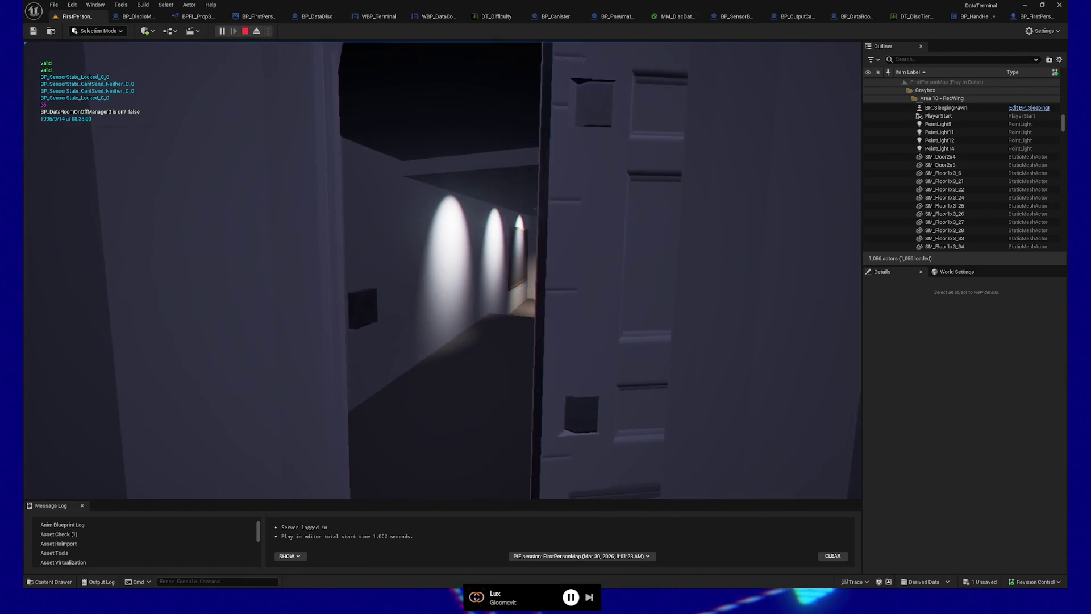
key(w)
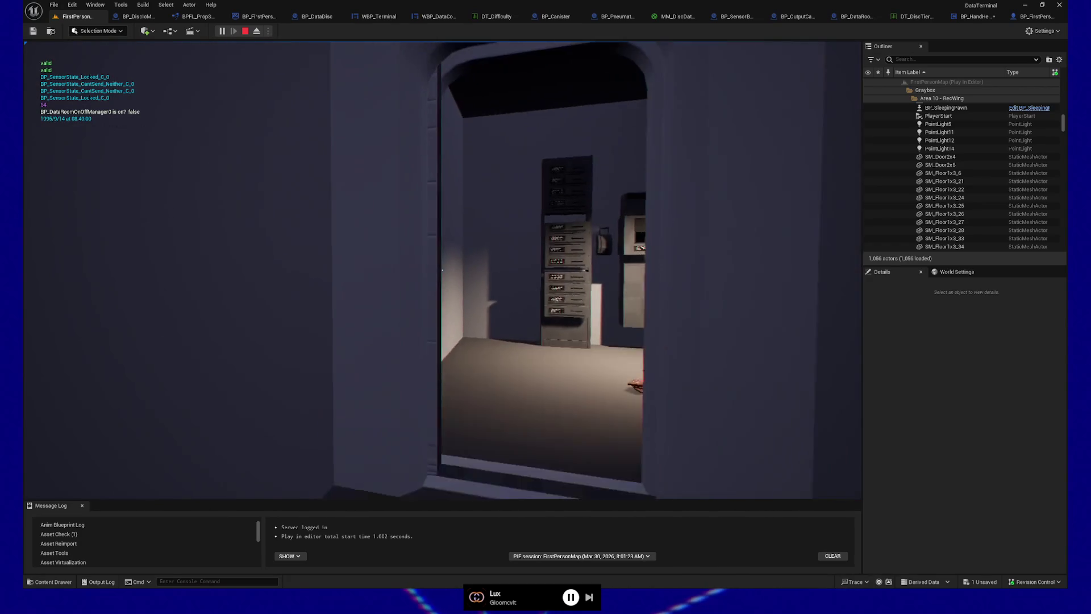
key(s)
key(w)
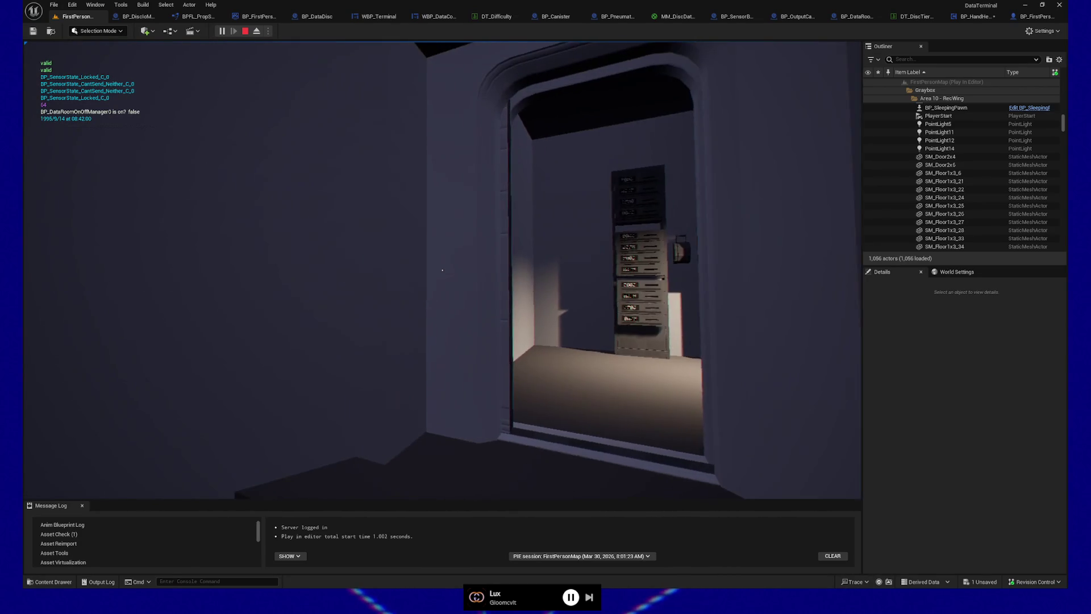
key(w)
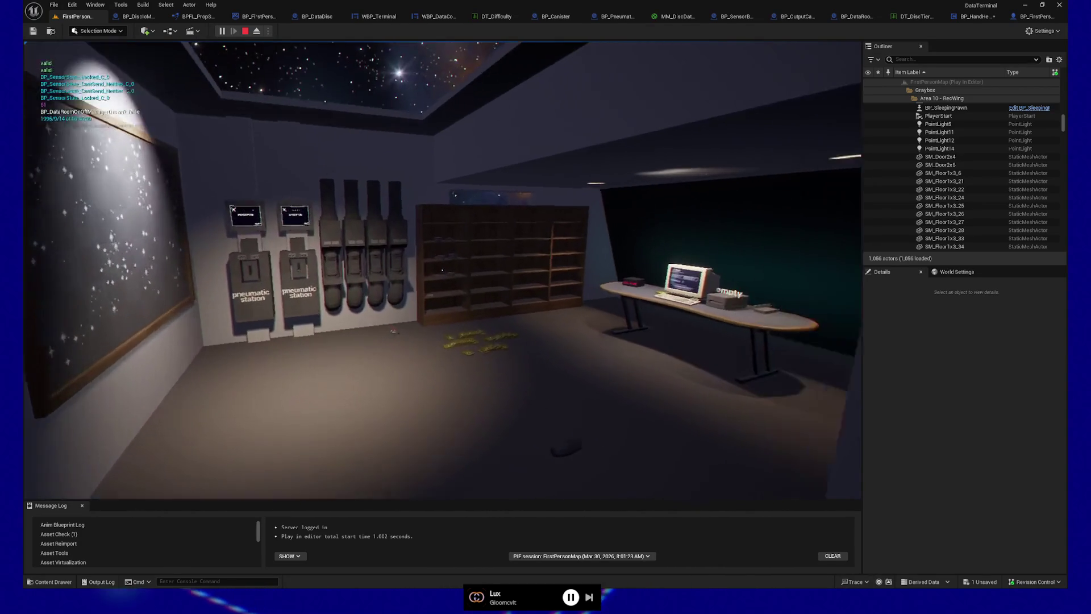
Approach the starry board and insert and dispatch a disc at the S-03 pneumatic station.
key(w)
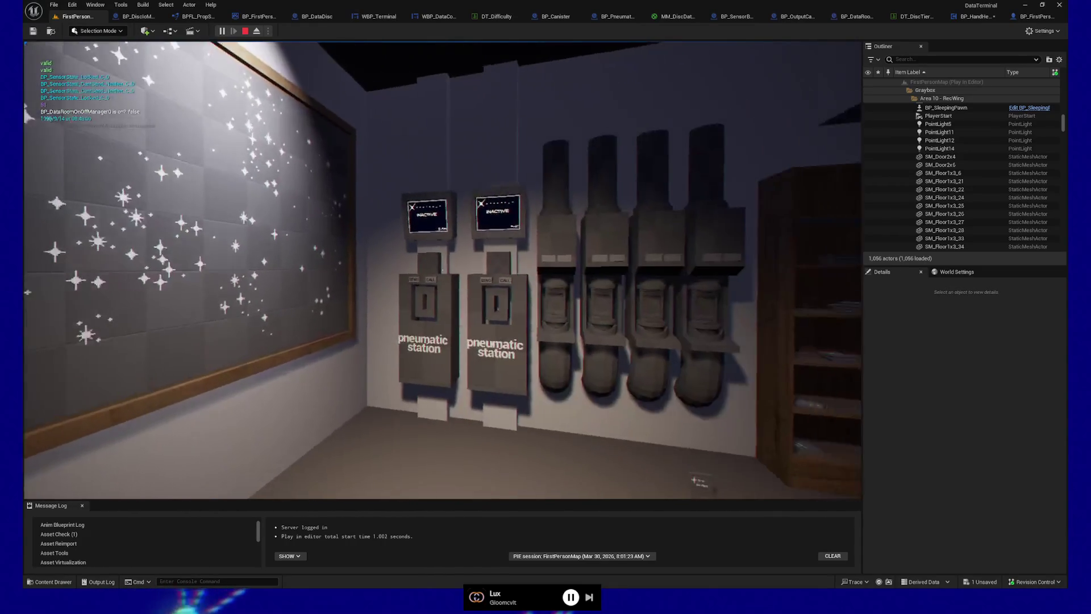
key(s)
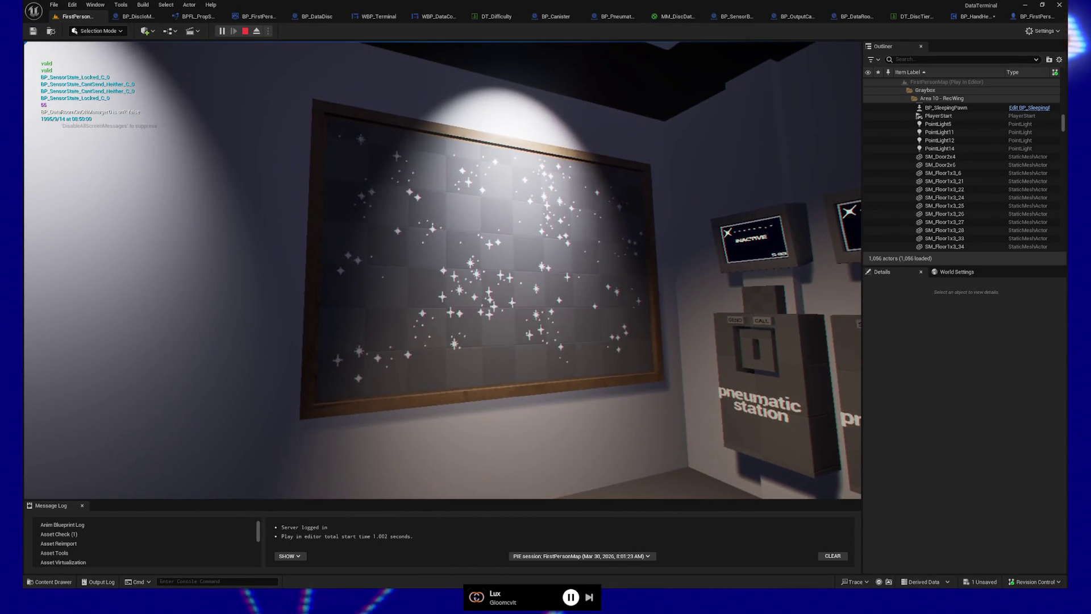
key(w)
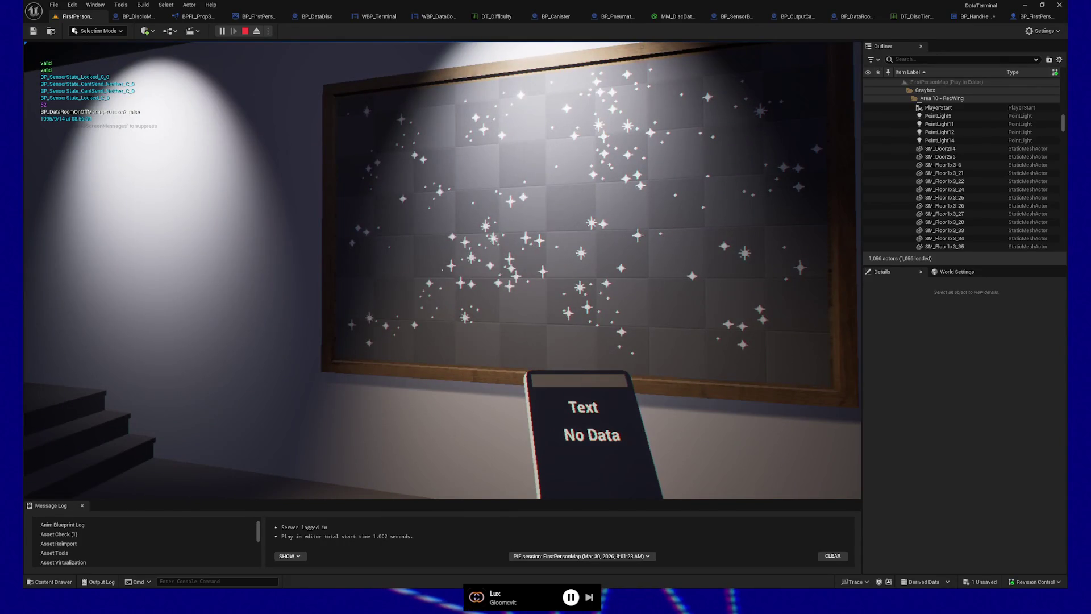
key(d)
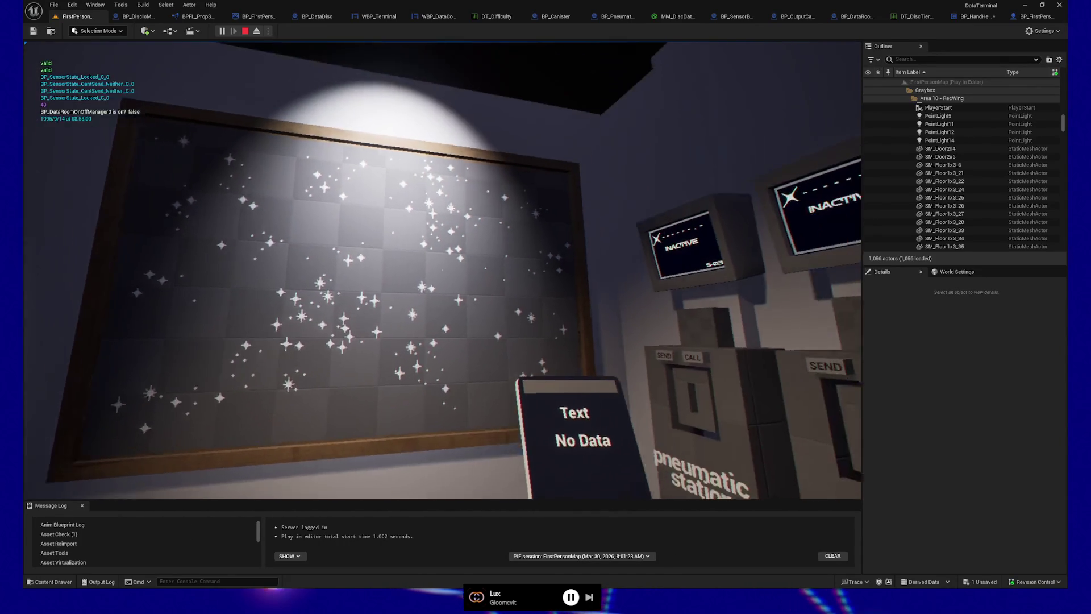
key(d)
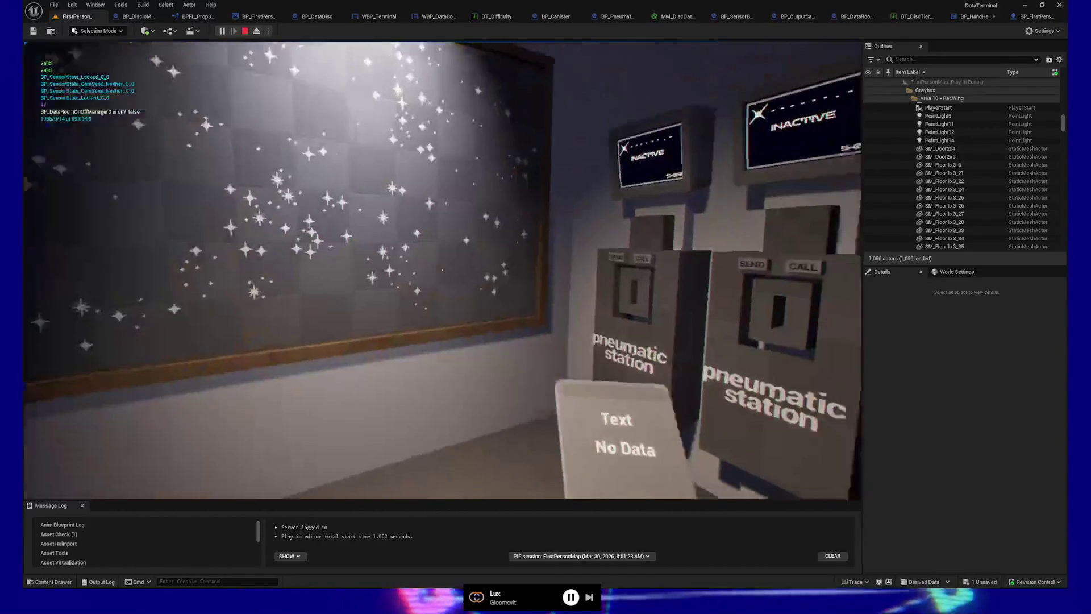
key(w)
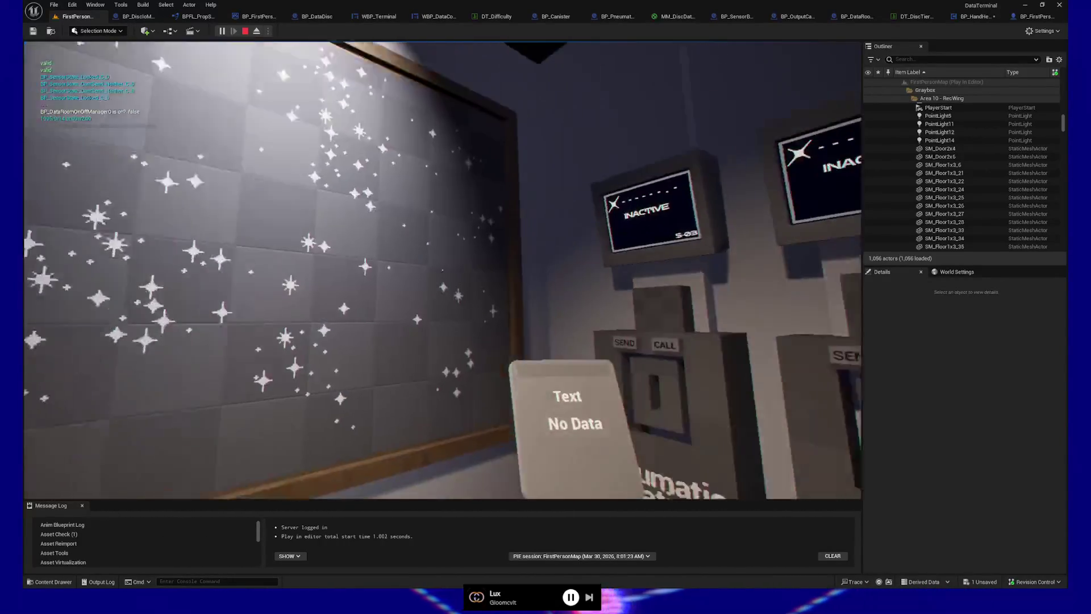
key(w)
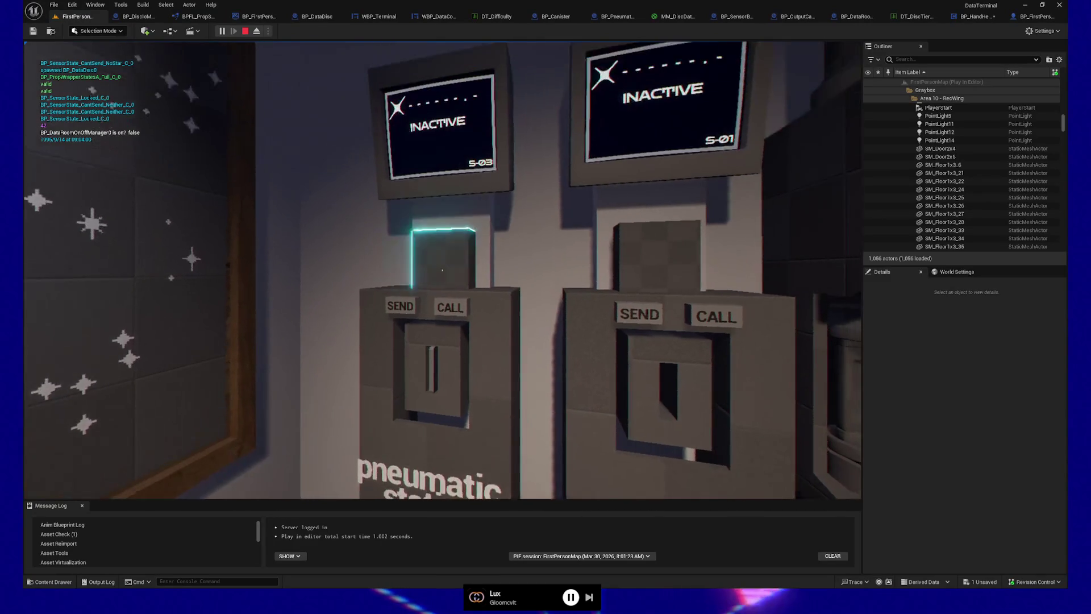
click(442, 270)
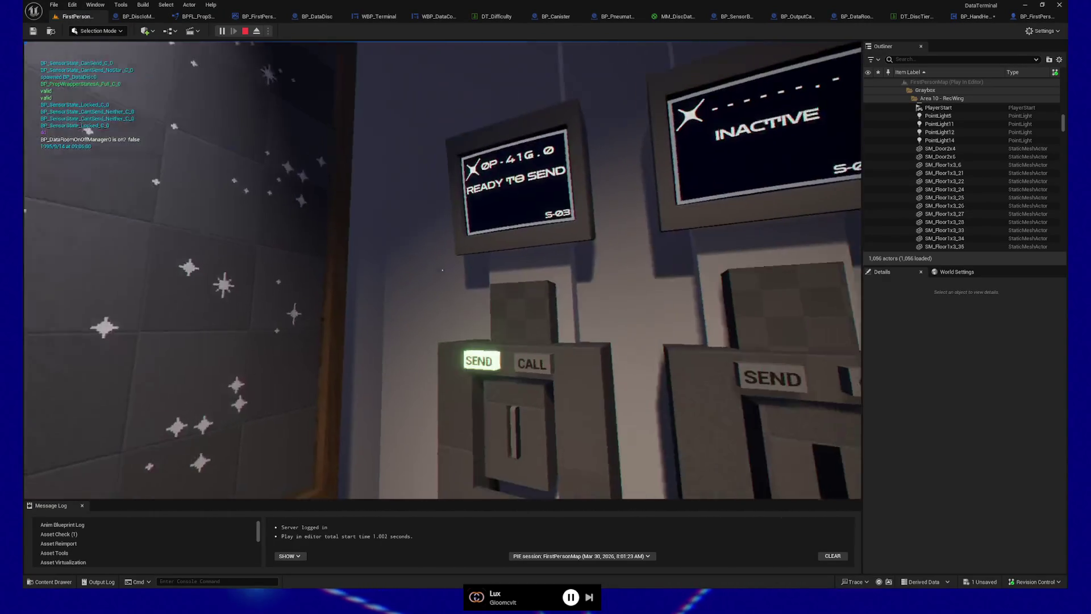
click(442, 270)
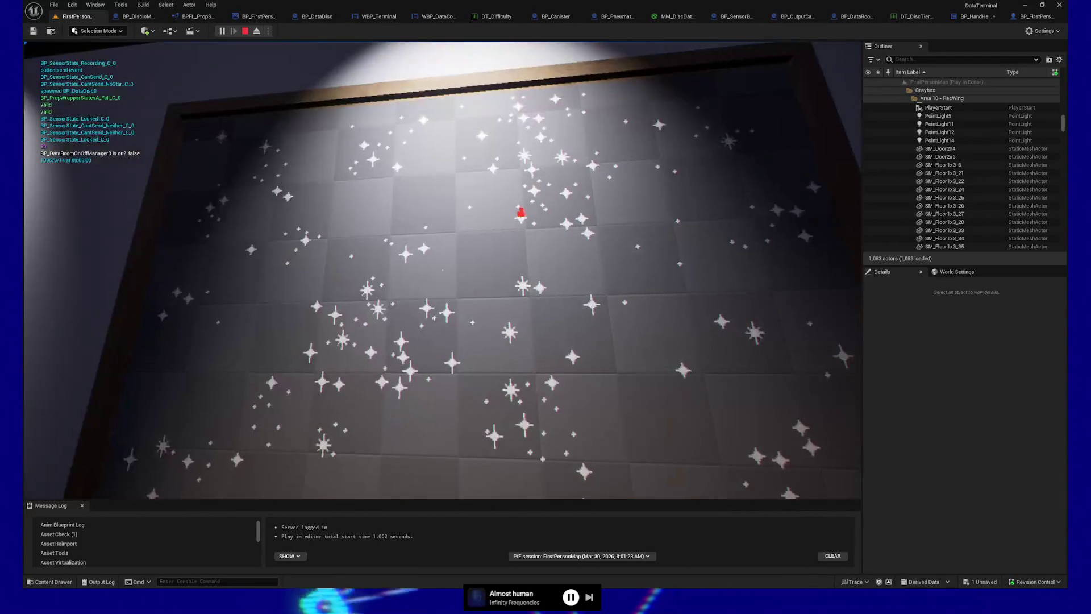
key(s)
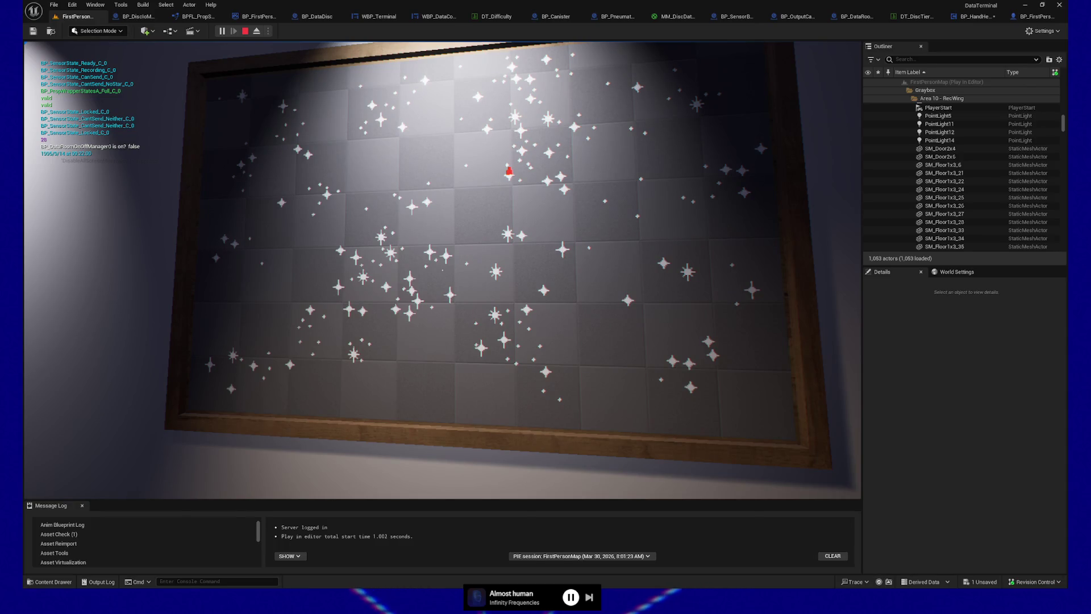
Call a canister to the station and take the Raw Data disc from it.
mouse_move(545, 307)
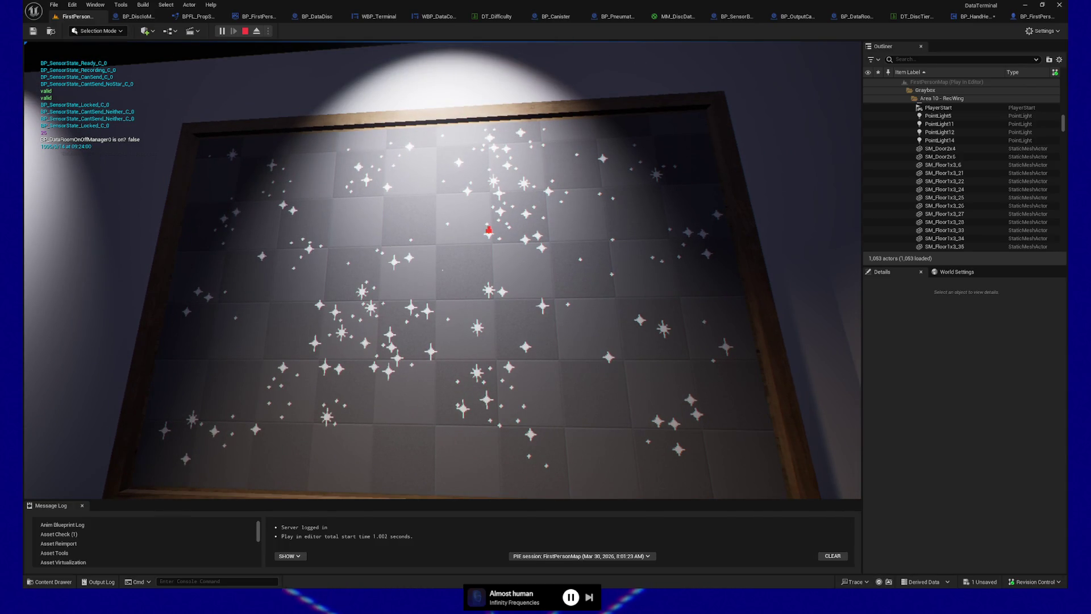
key(w)
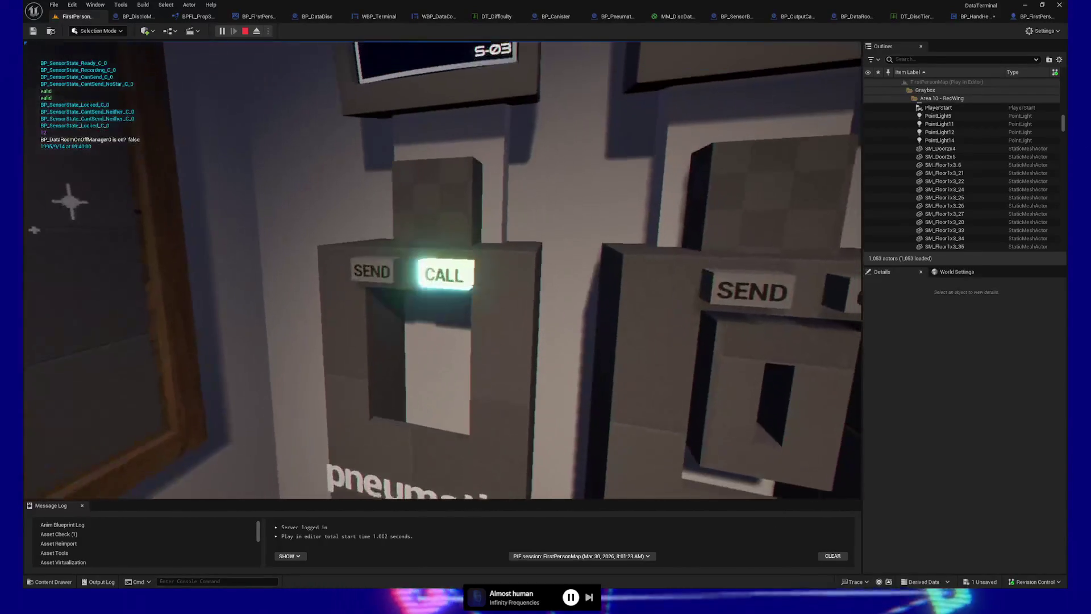
click(442, 270)
click(442, 270)
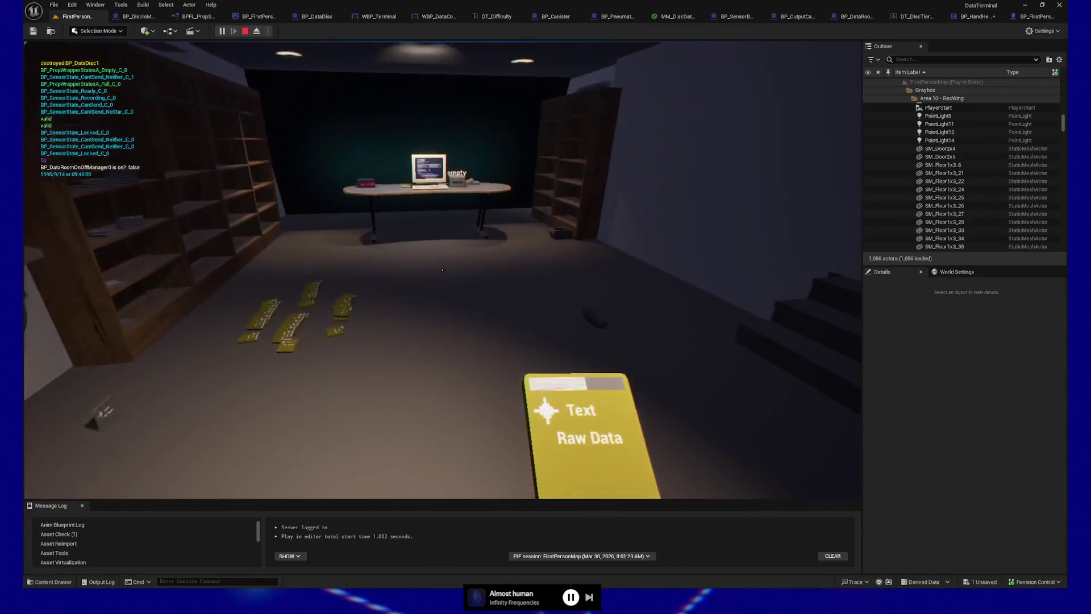
Insert the Raw Data disc, open MEGA DATA UTILITY, and play turns with =, ƒ and all one random.
key(w)
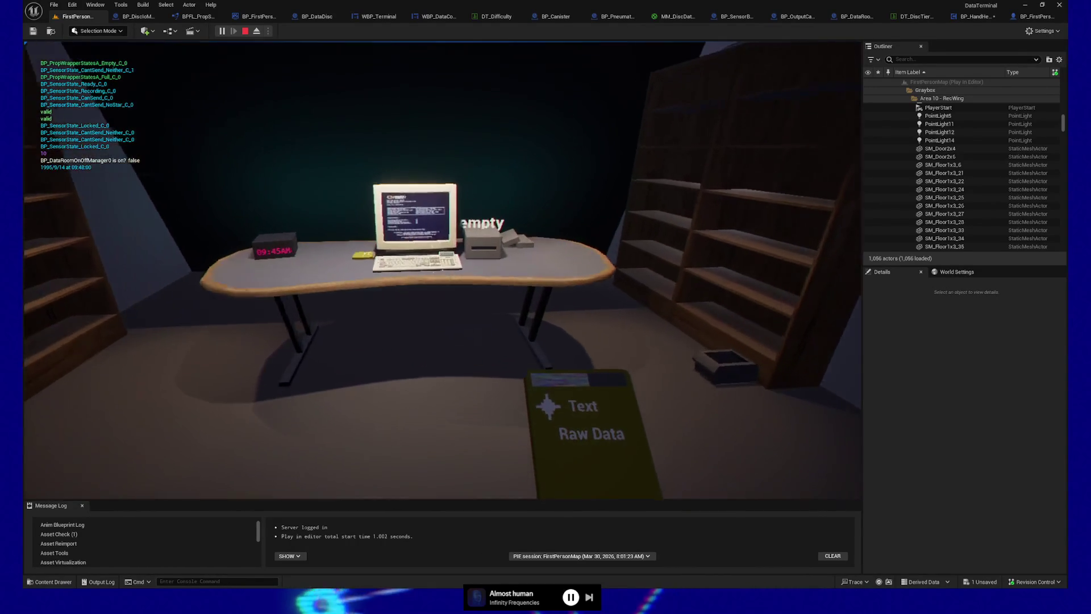
key(e)
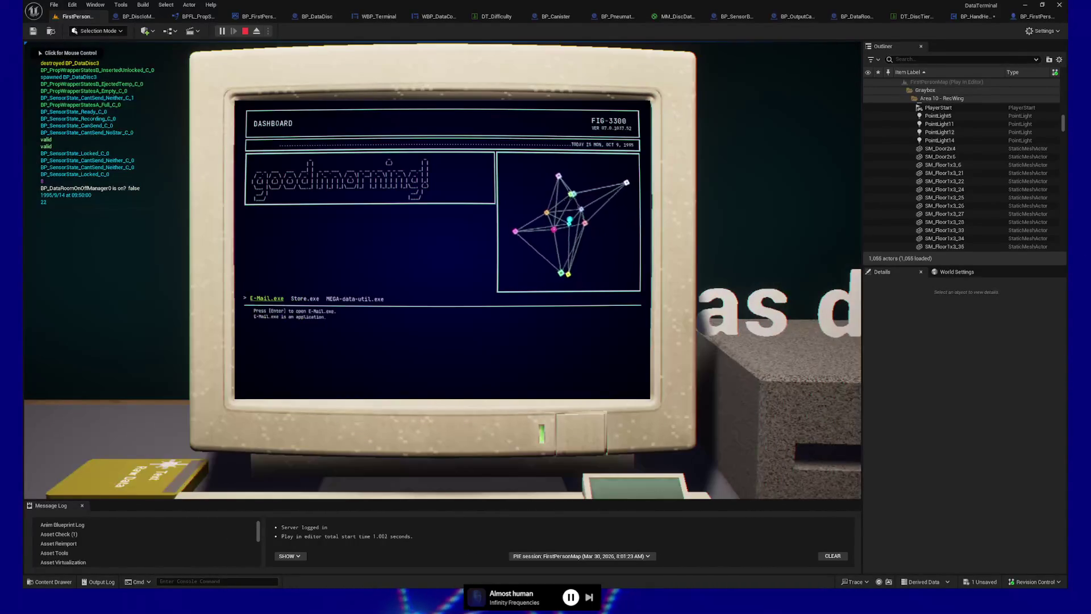
key(Return)
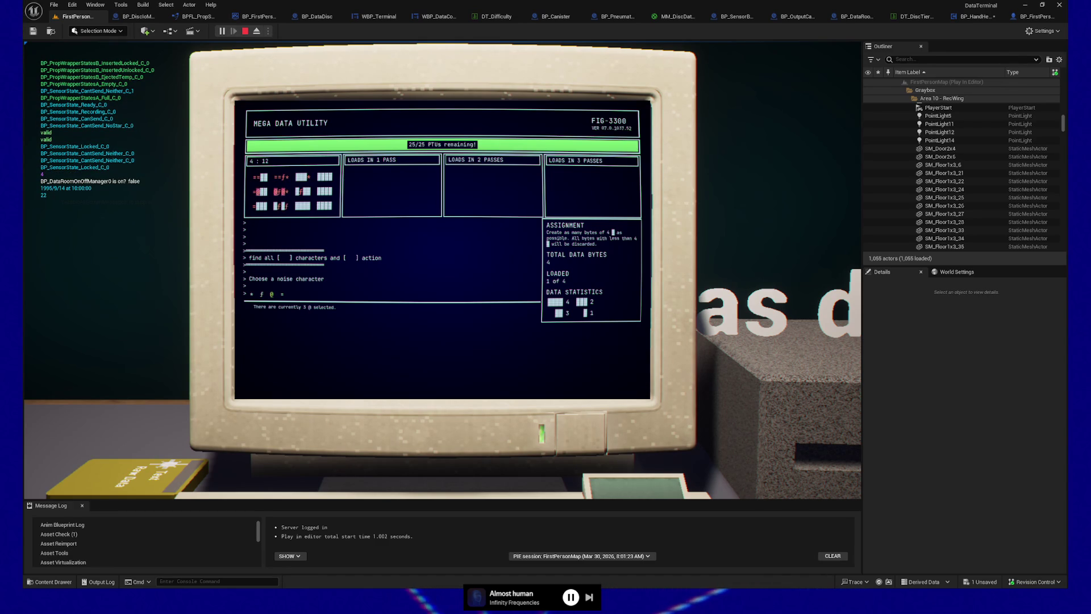
key(Return)
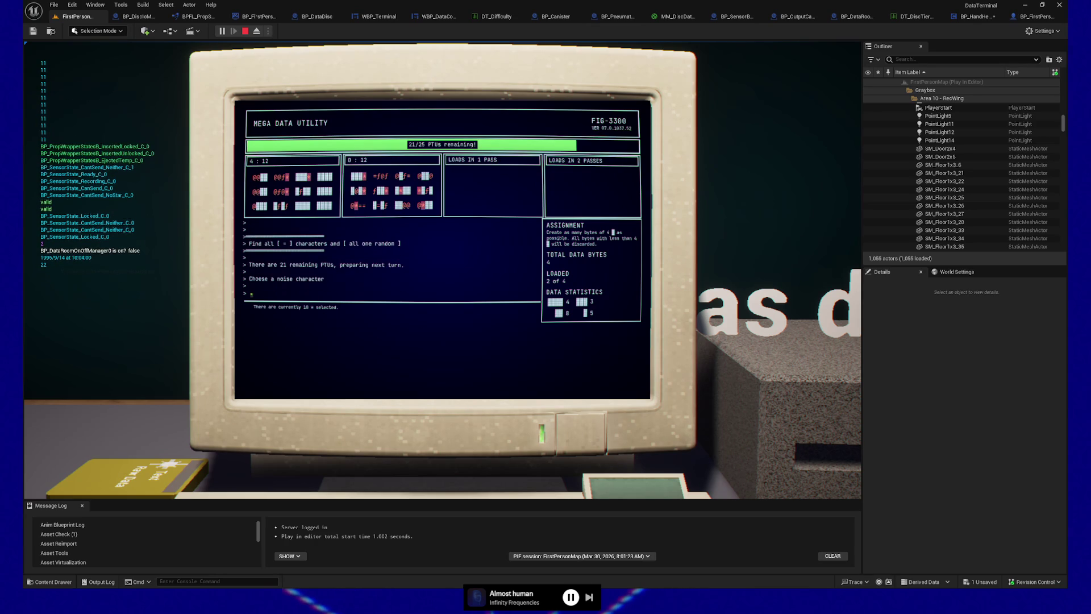
key(Return)
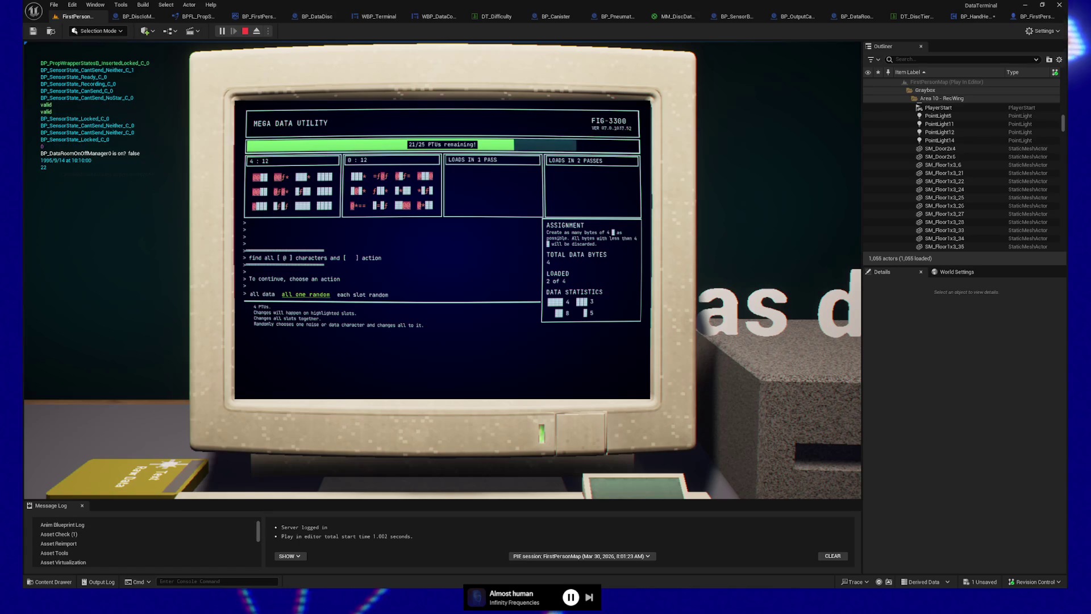
key(Return)
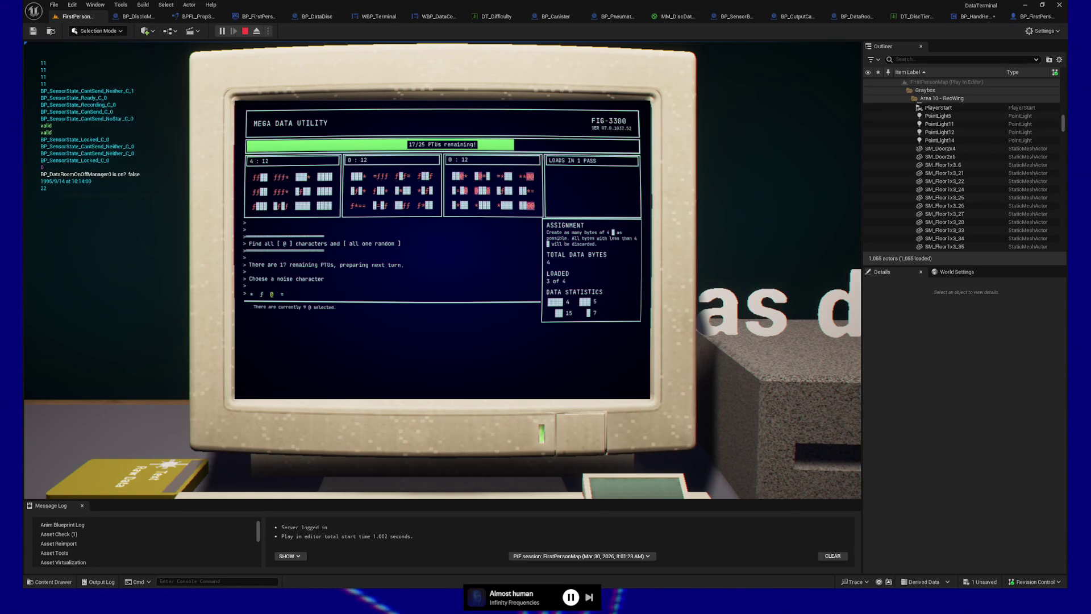
key(Return)
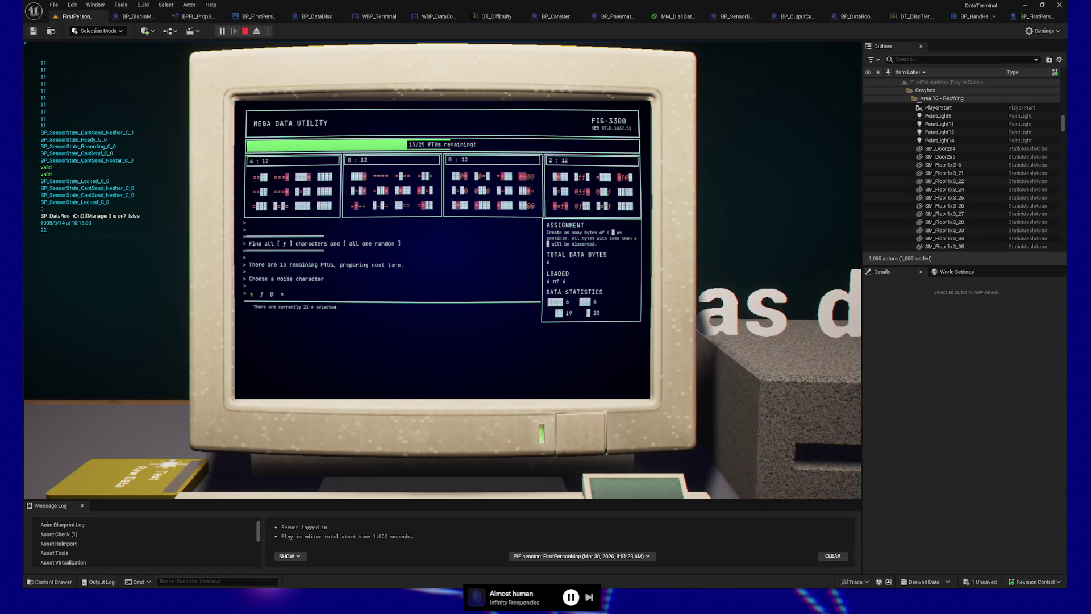
Keep picking = and ƒ noise with all one random and each slot random until 30 bytes complete.
key(Left)
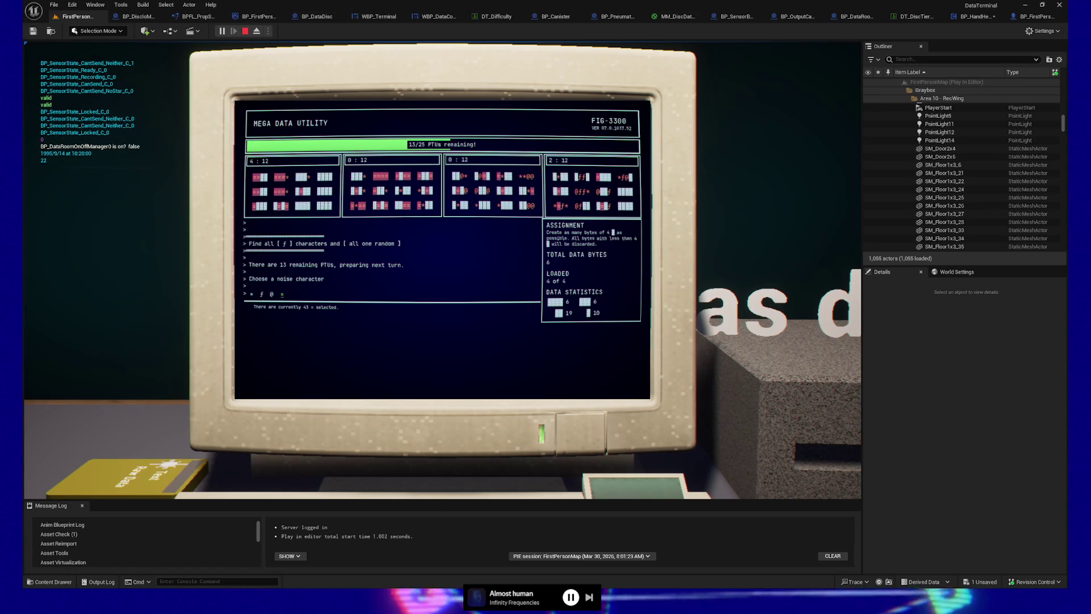
key(Return)
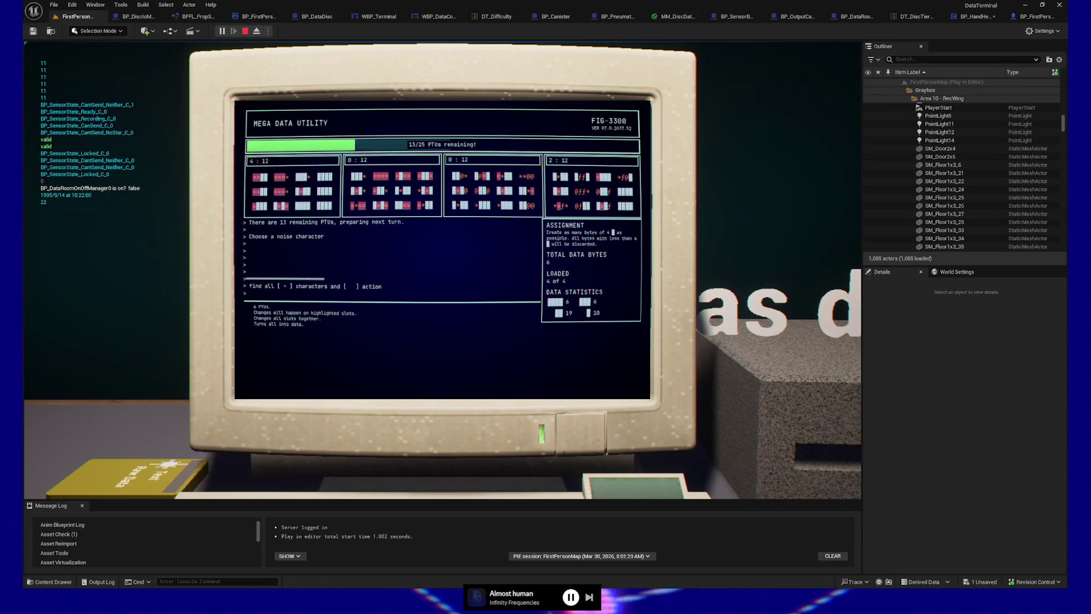
key(Return)
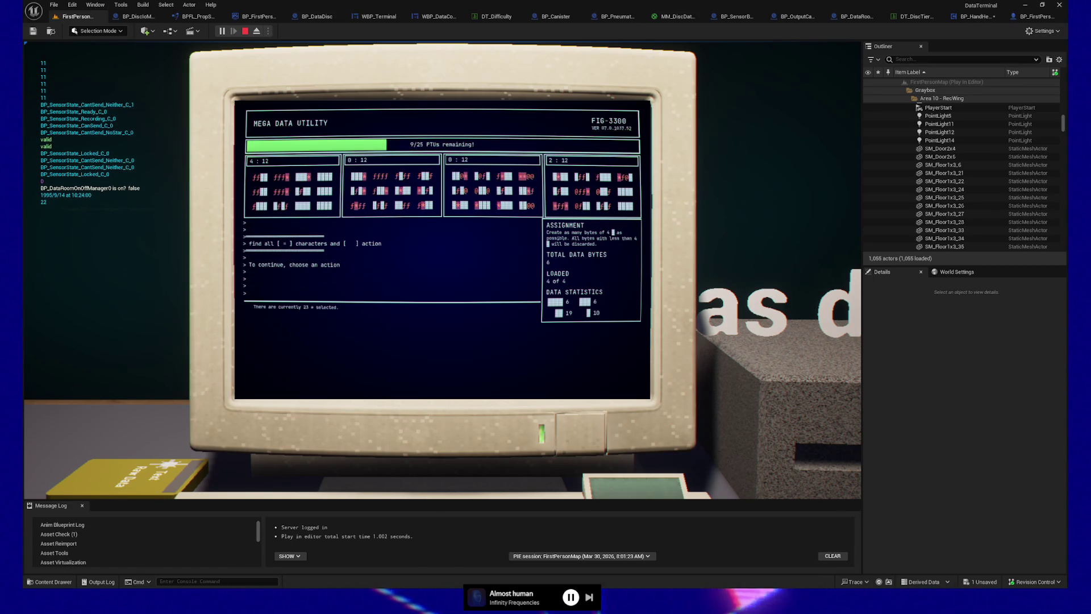
key(Return)
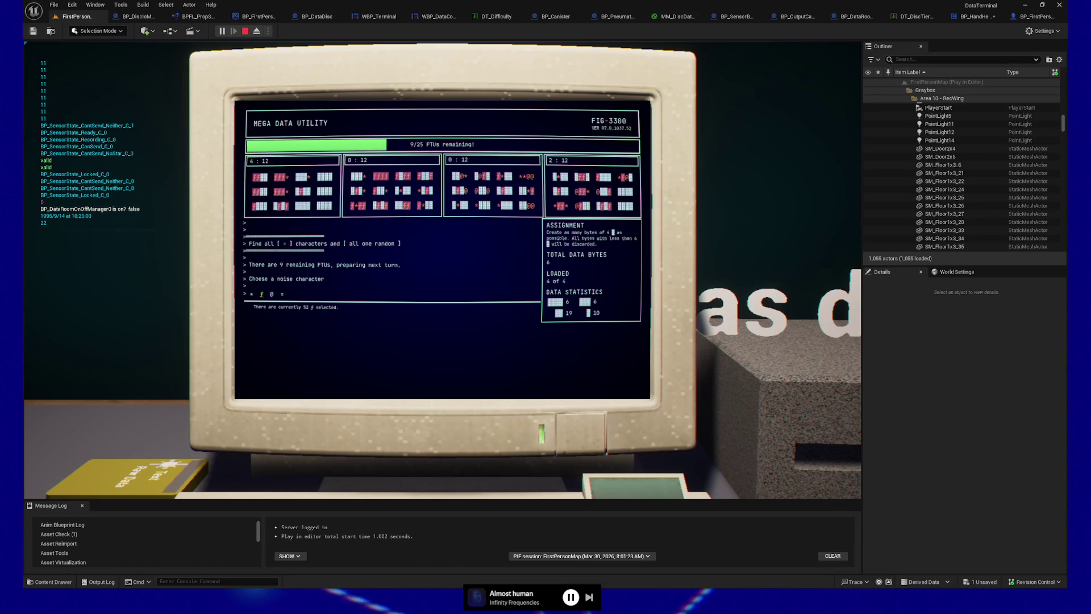
key(Right)
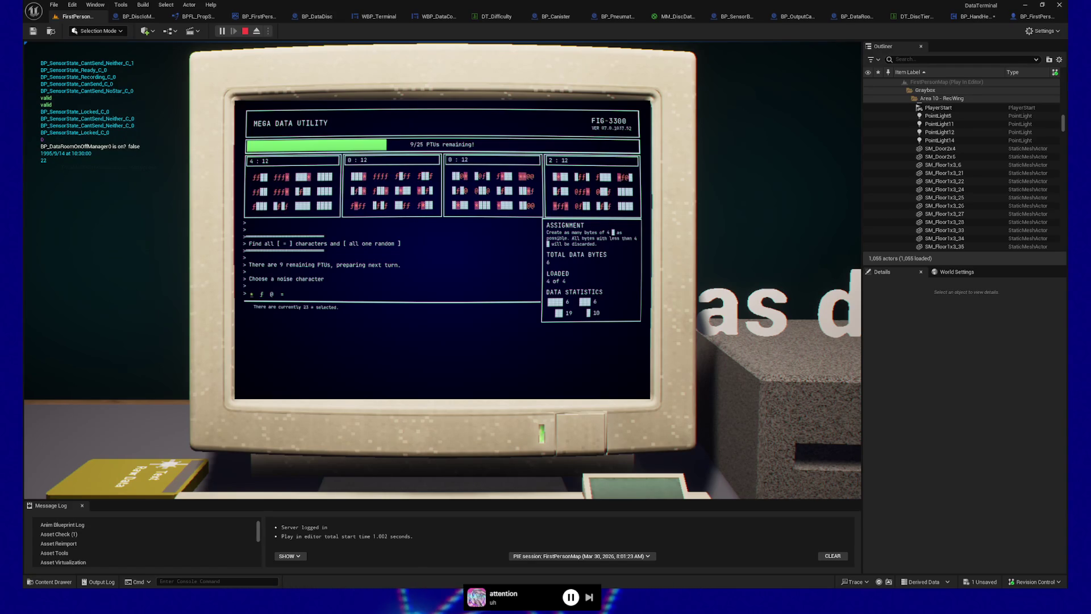
key(Return)
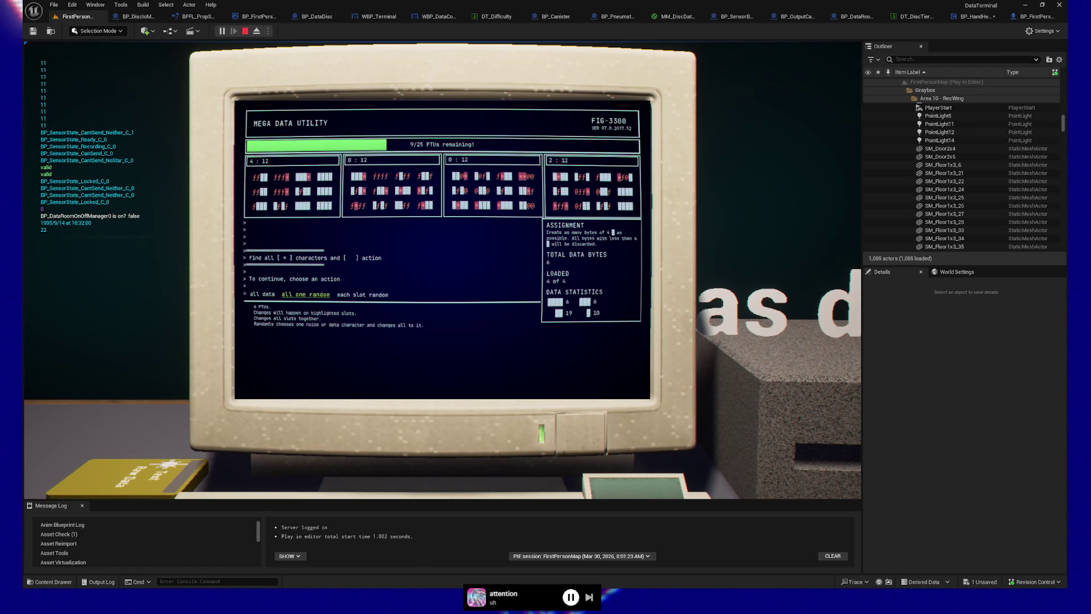
key(Right)
key(Return)
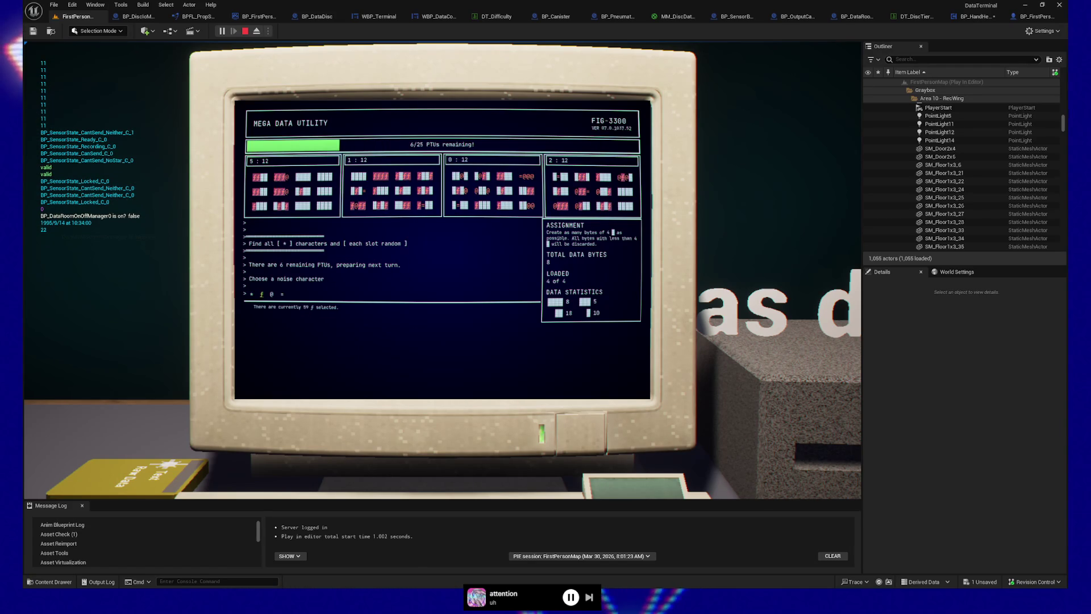
key(Return)
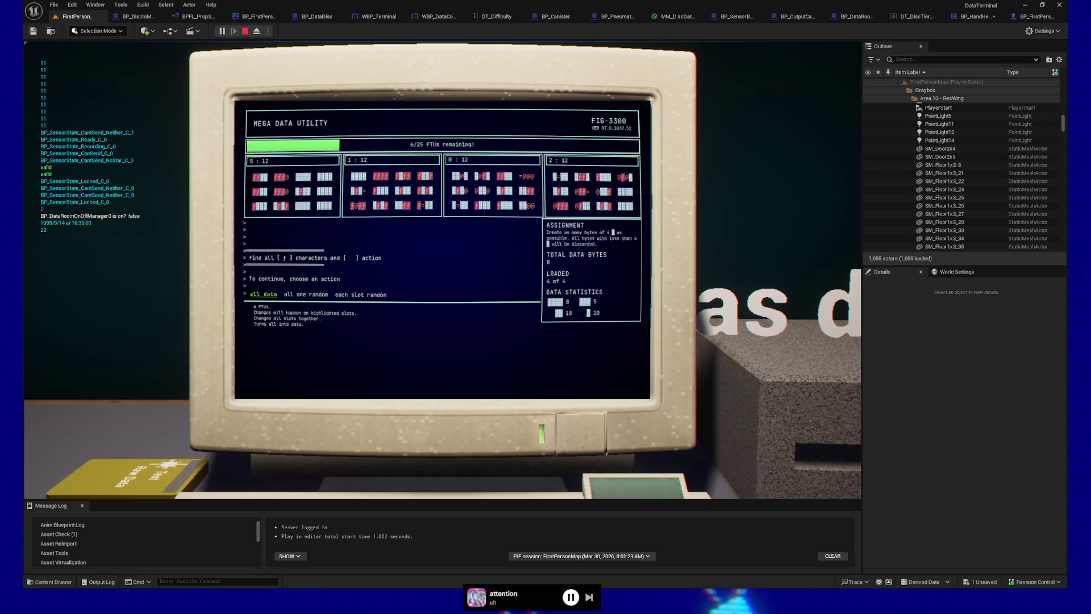
key(Return)
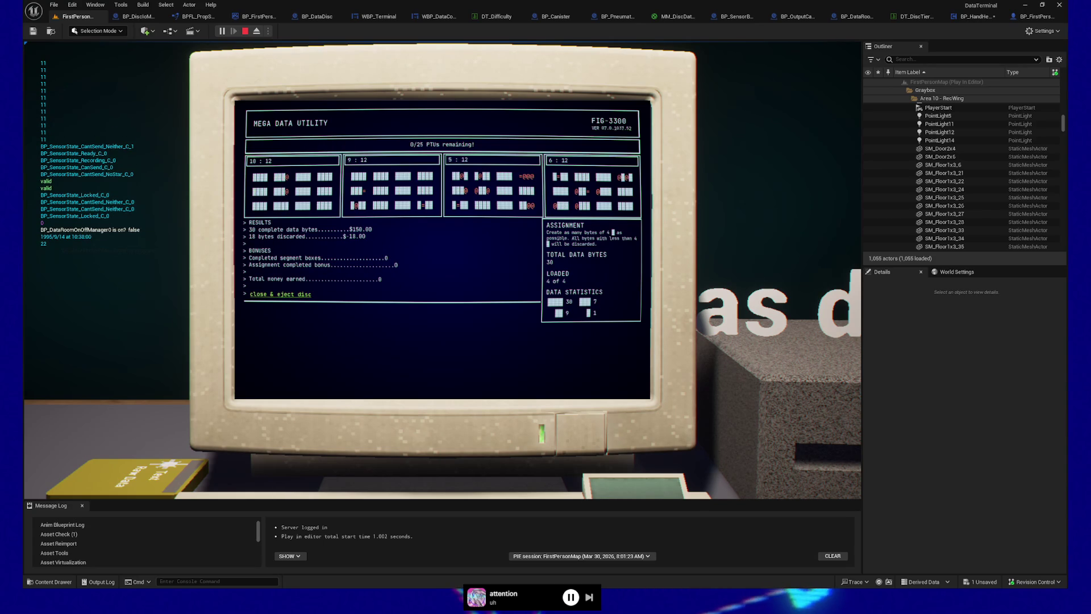
Leave the terminal close-up and return to the desk view.
key(Escape)
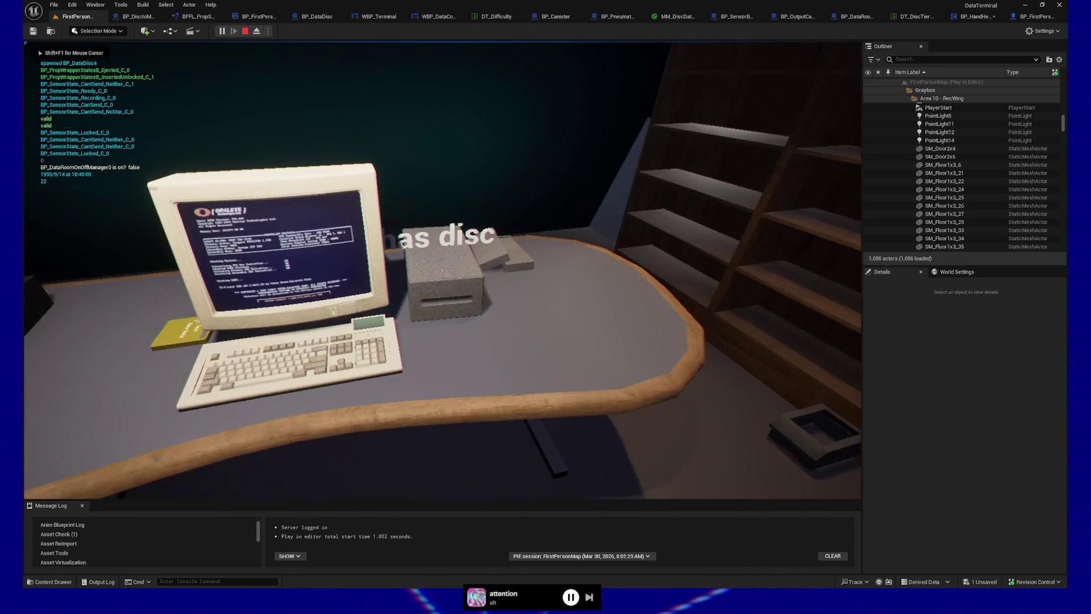
Eject the Cleaned Data disc, walk into the server room, and insert it into a rack slot.
key(e)
key(w)
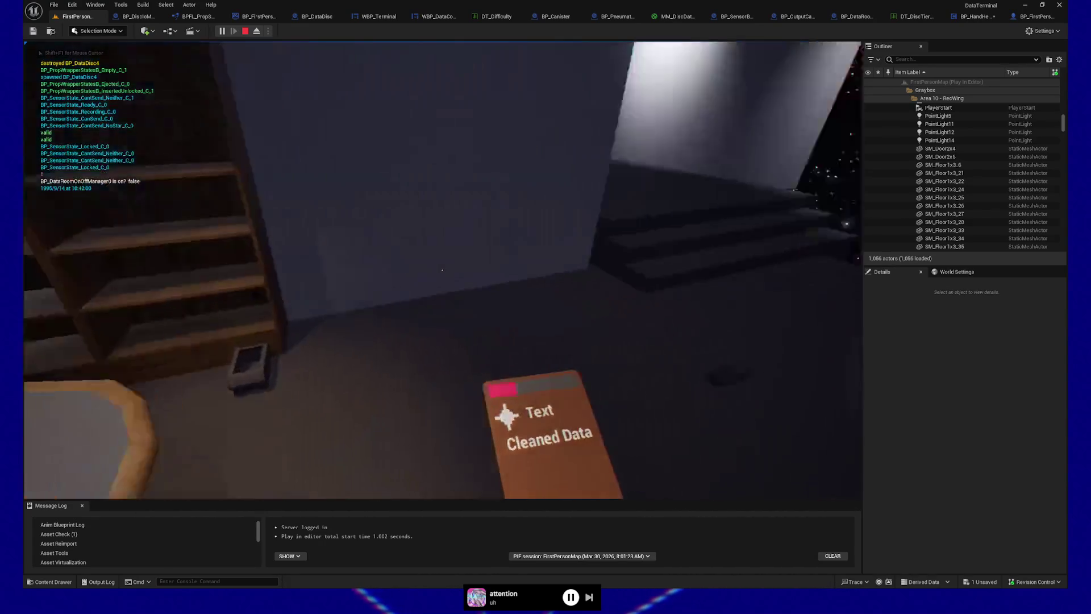
key(w)
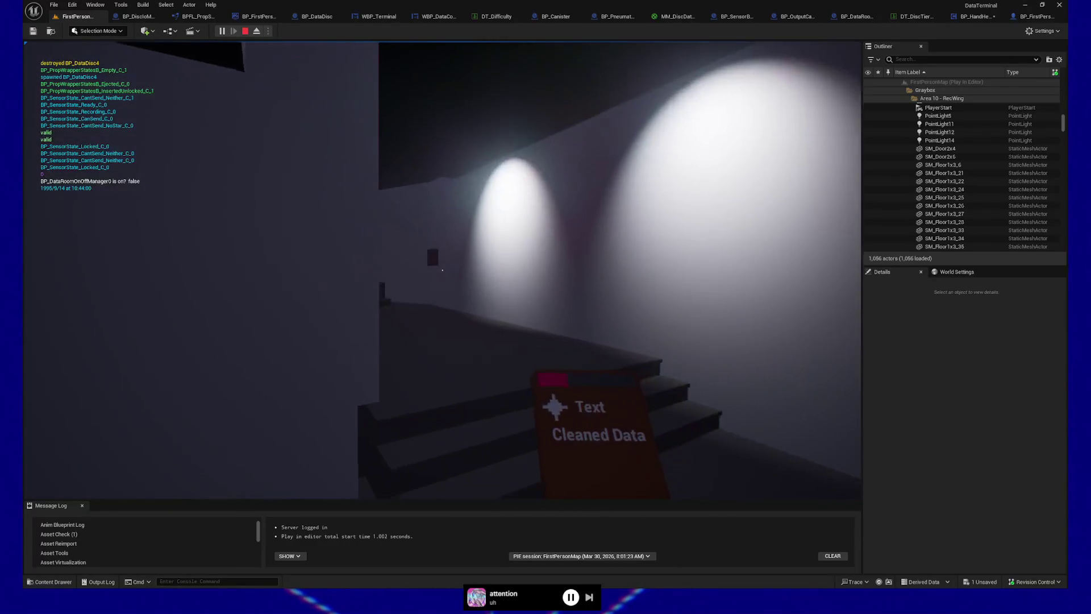
key(w)
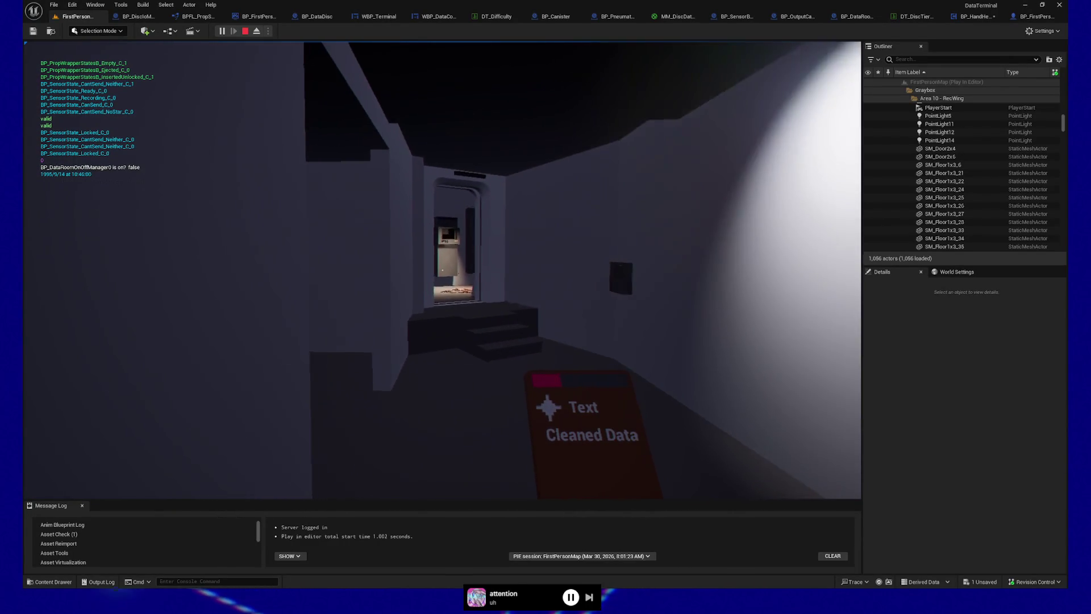
key(w)
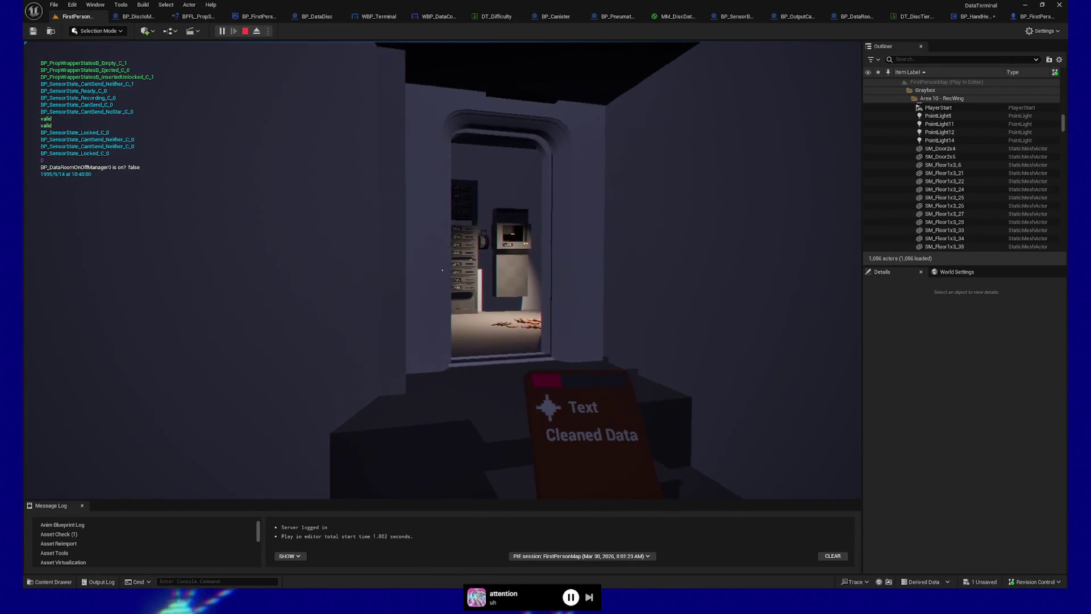
key(w)
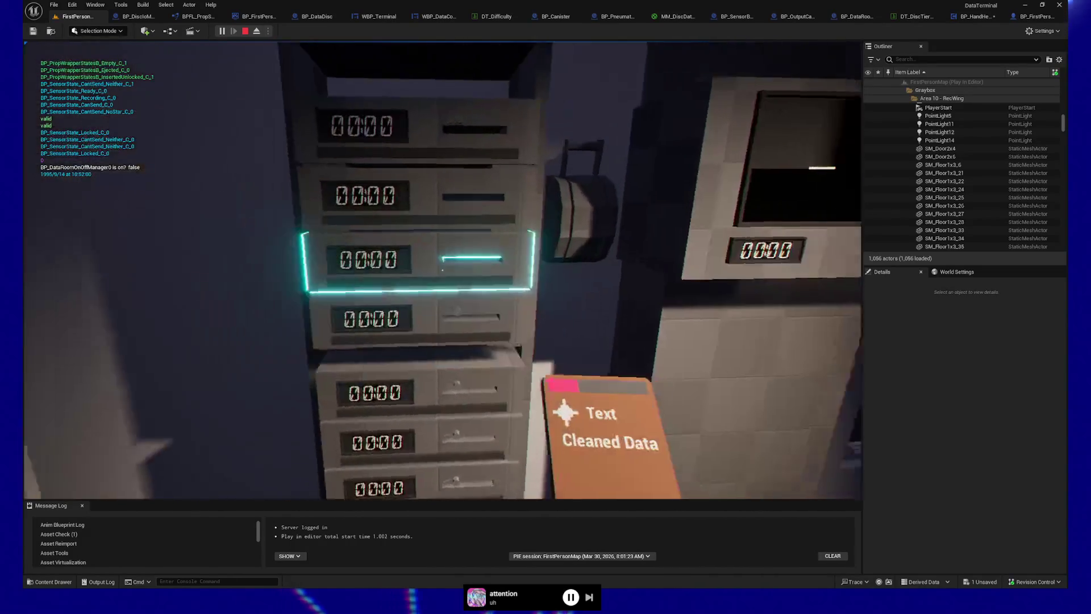
click(442, 270)
key(s)
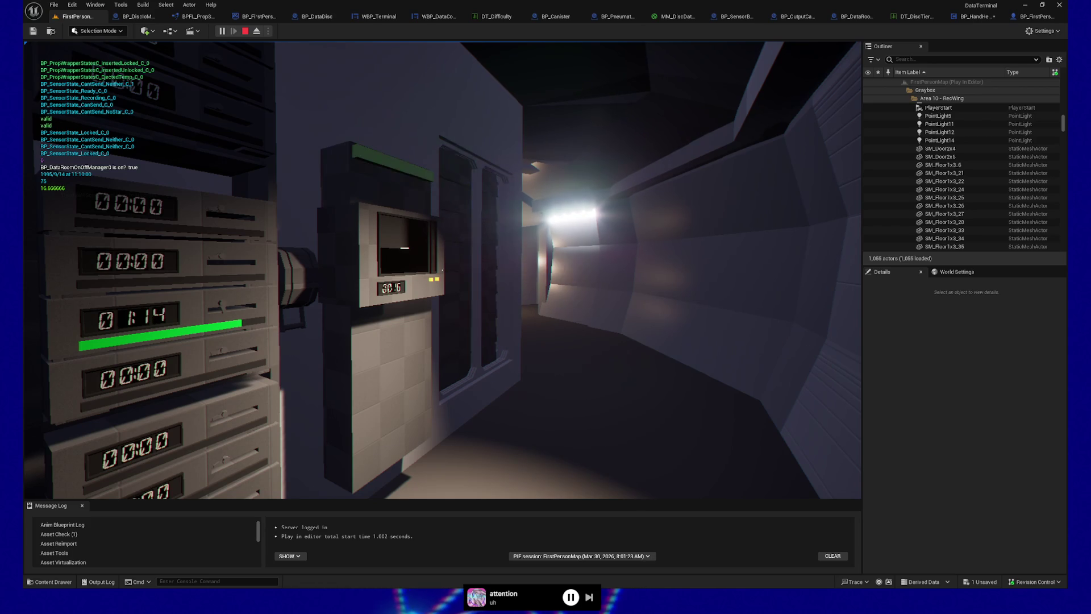
Pick up the Cleaned Data cards from the floor and slot them into the rack.
mouse_move(442, 270)
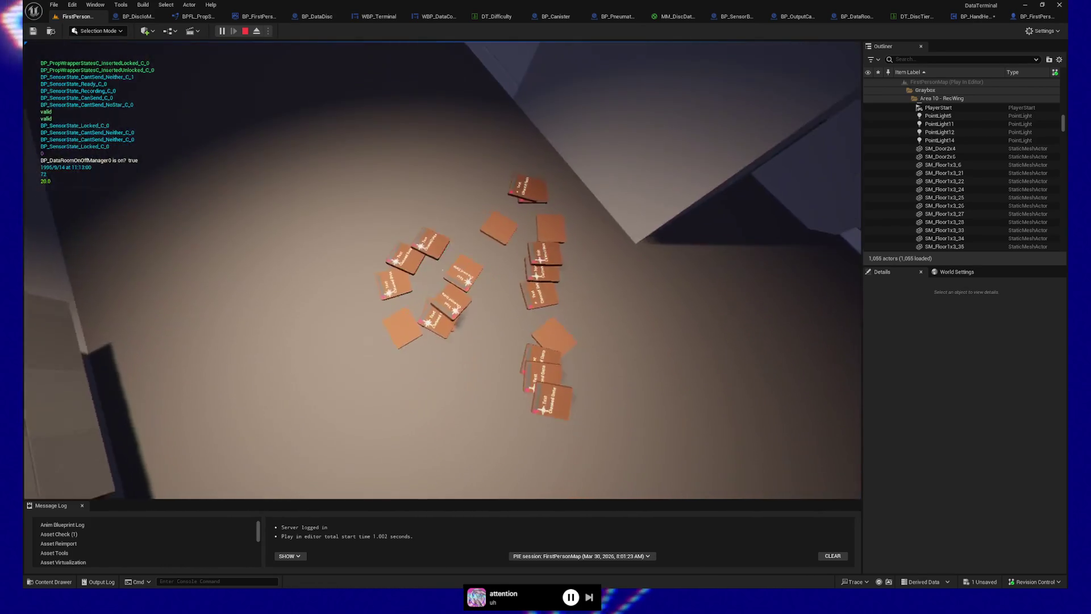
click(442, 270)
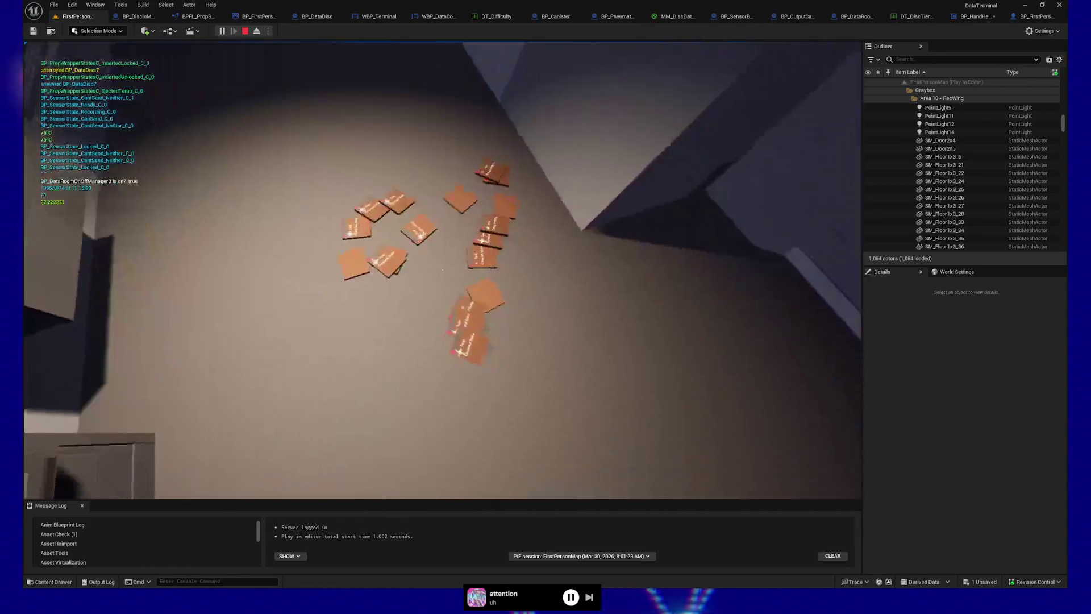
mouse_move(442, 270)
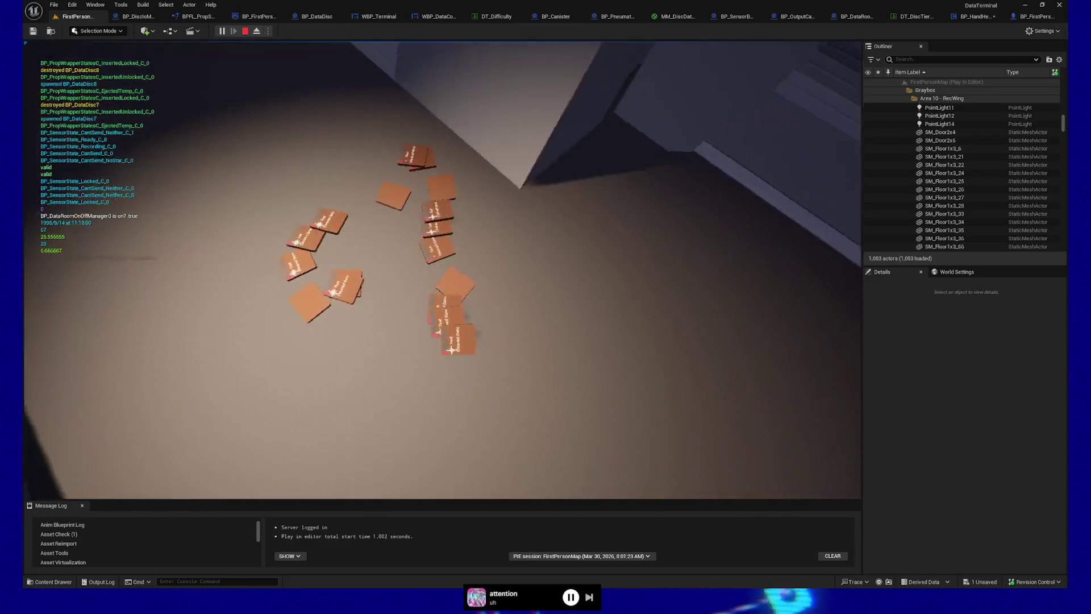
click(442, 270)
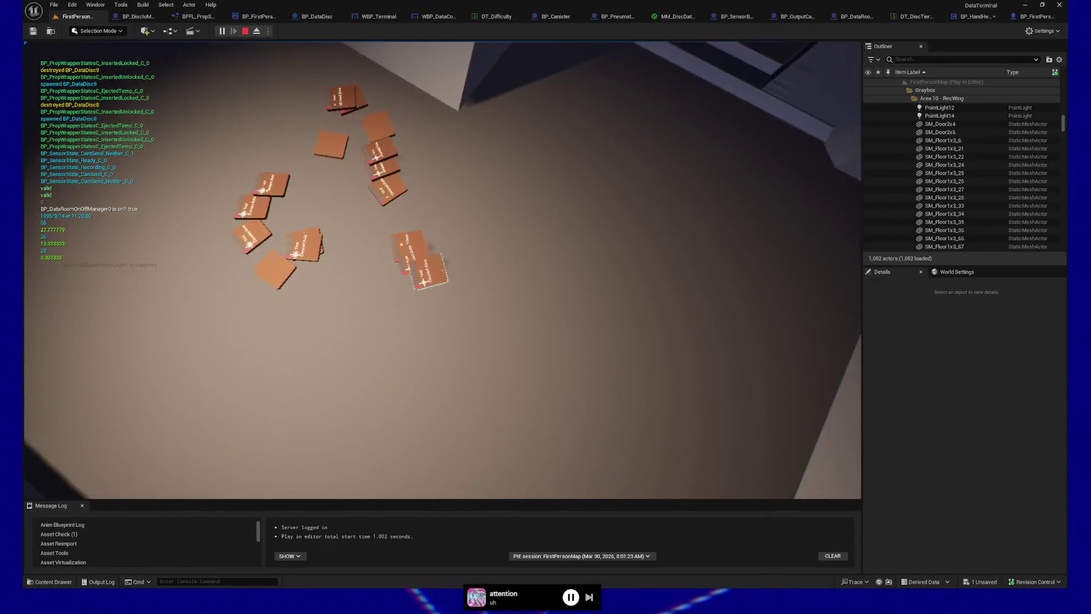
click(442, 270)
click(442, 270)
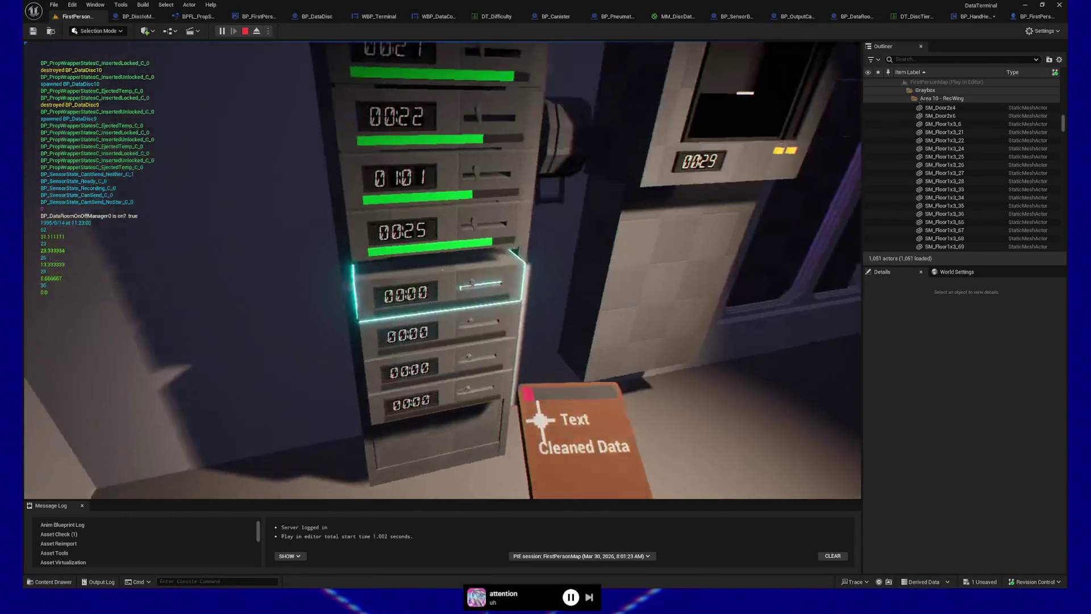
click(442, 270)
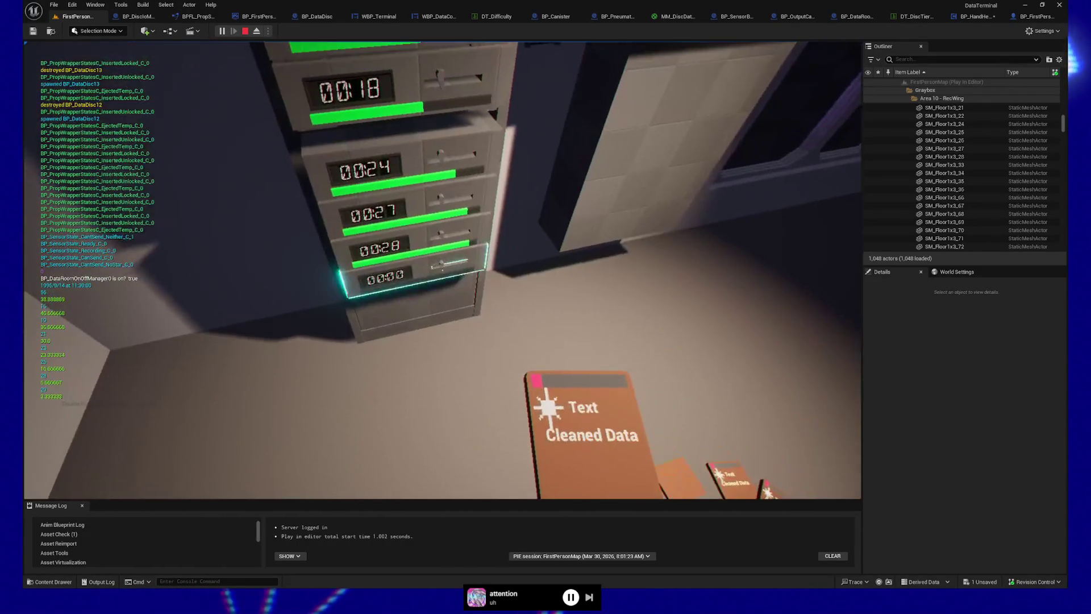
click(442, 270)
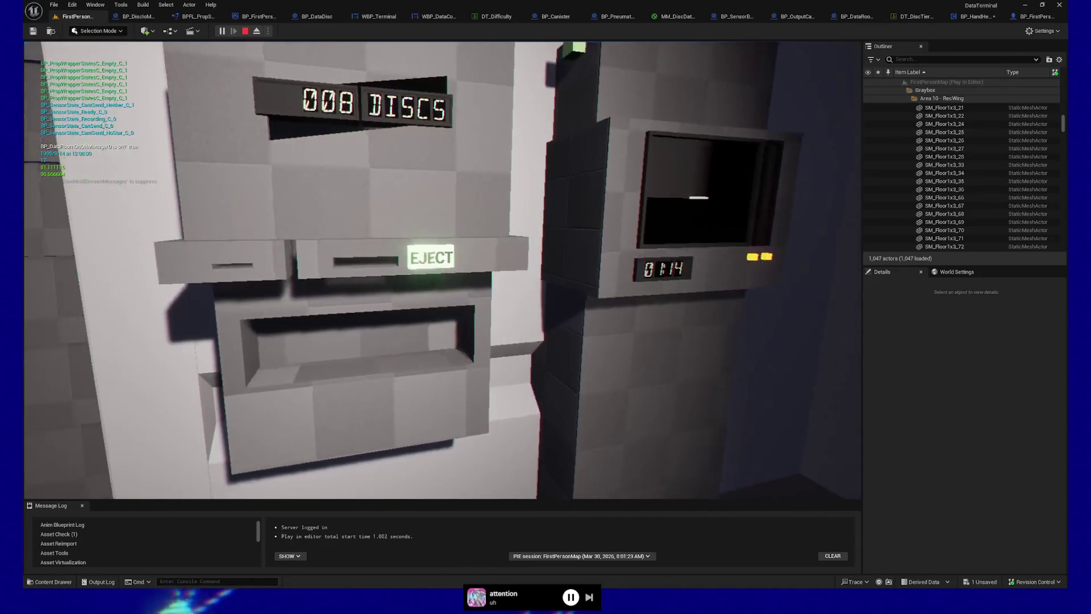
Eject the processed discs until the machine reads 000 DISCS, dropping the held disc on the floor.
click(442, 270)
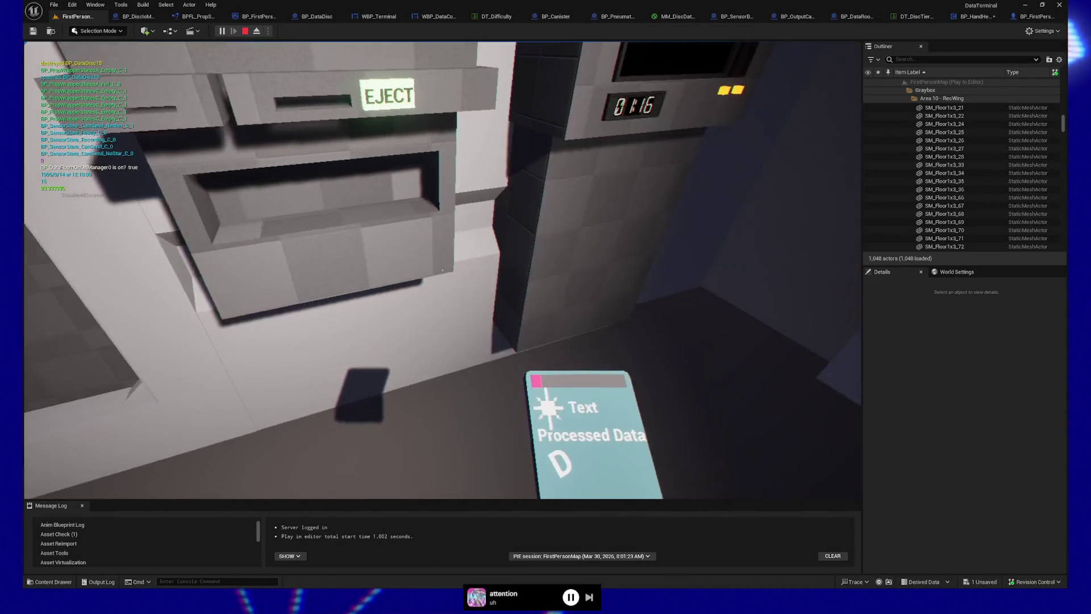
click(442, 270)
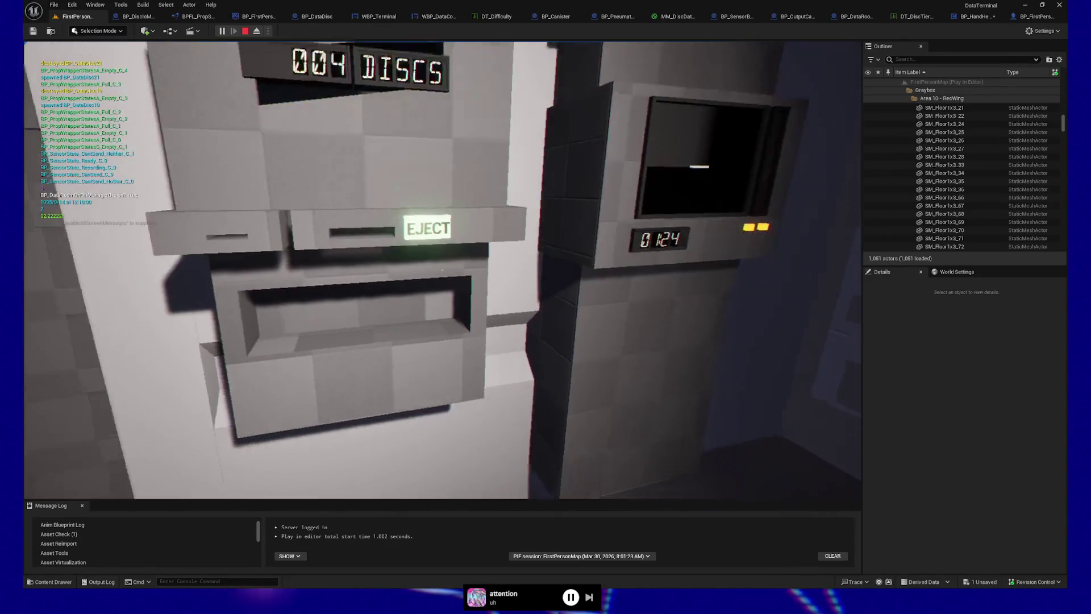
click(442, 270)
click(442, 270)
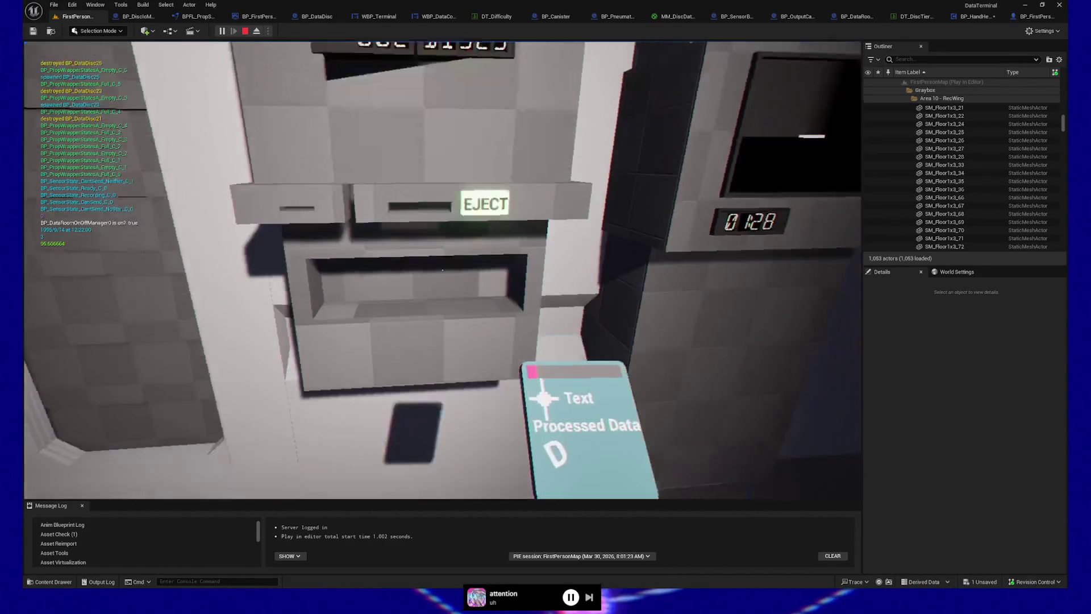
click(442, 270)
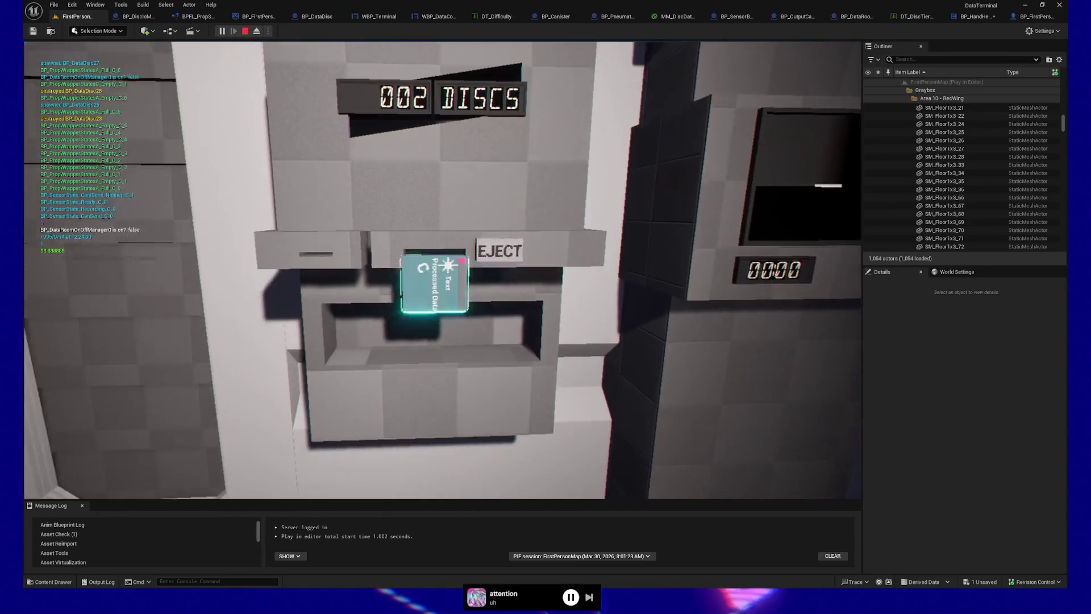
click(442, 269)
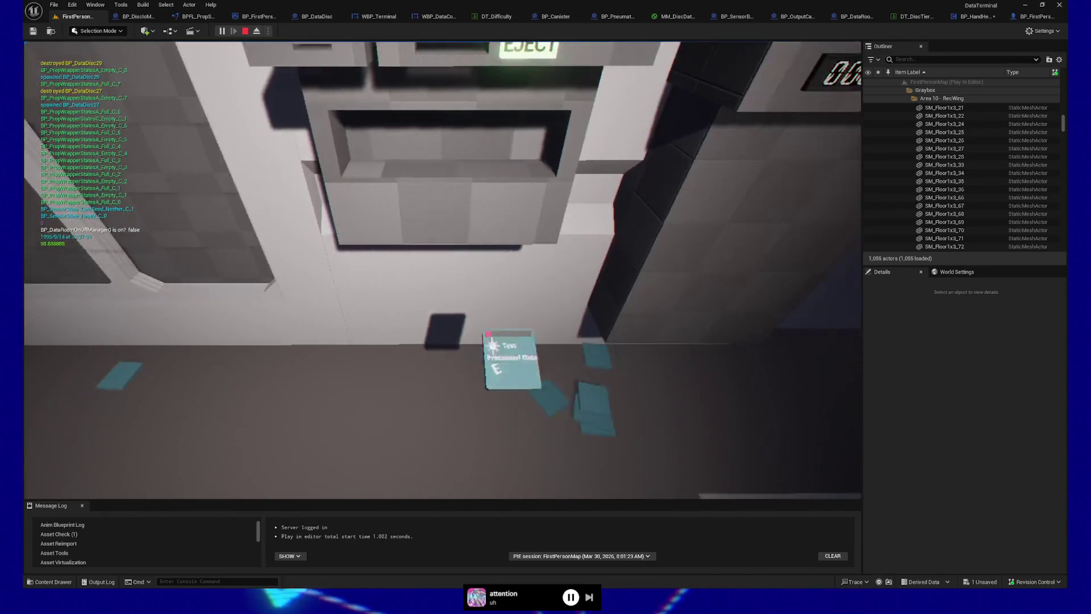
click(442, 270)
click(442, 270)
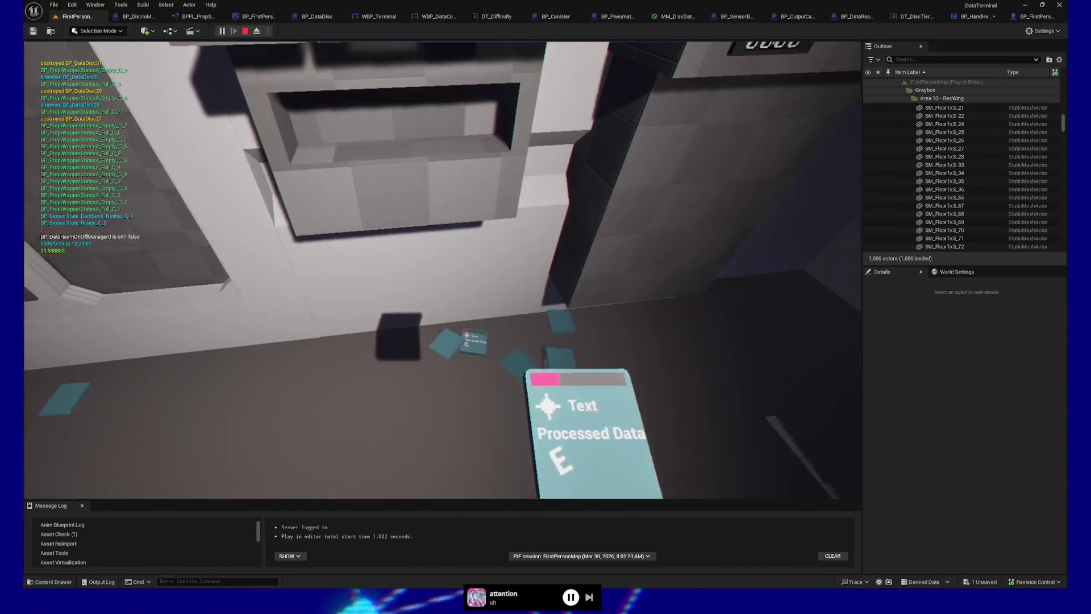
click(442, 270)
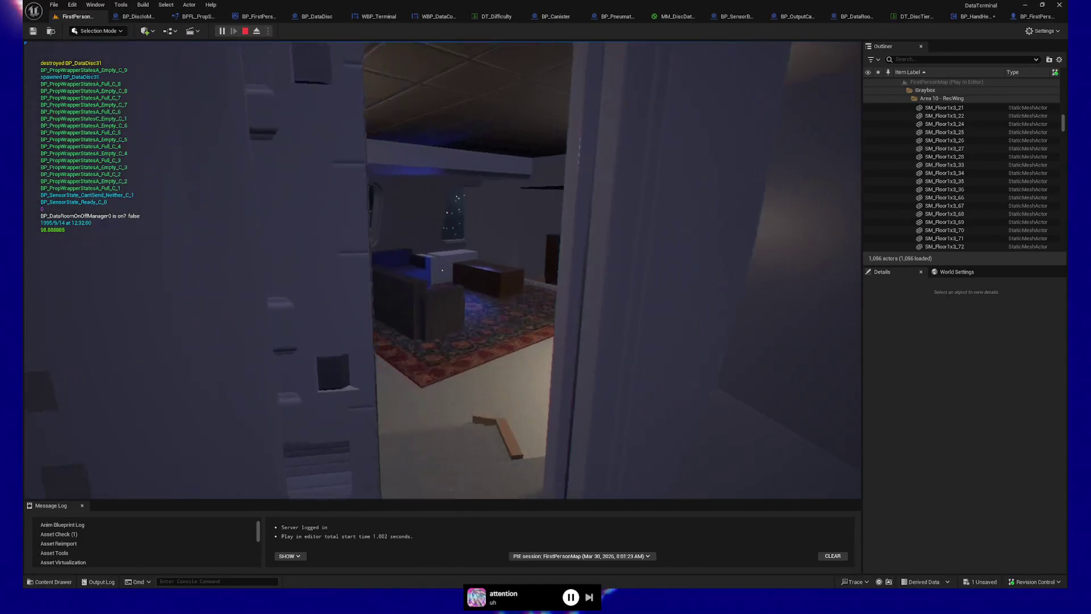
Carry the Processed Data card through the lounge doorway toward the teal discs and teleporter room.
key(w)
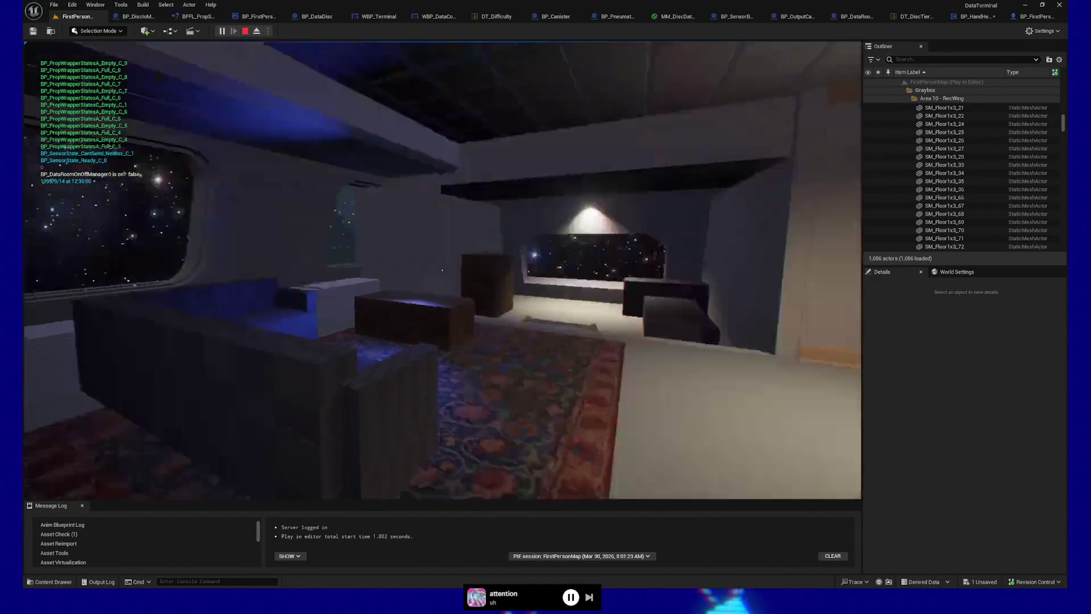
key(w)
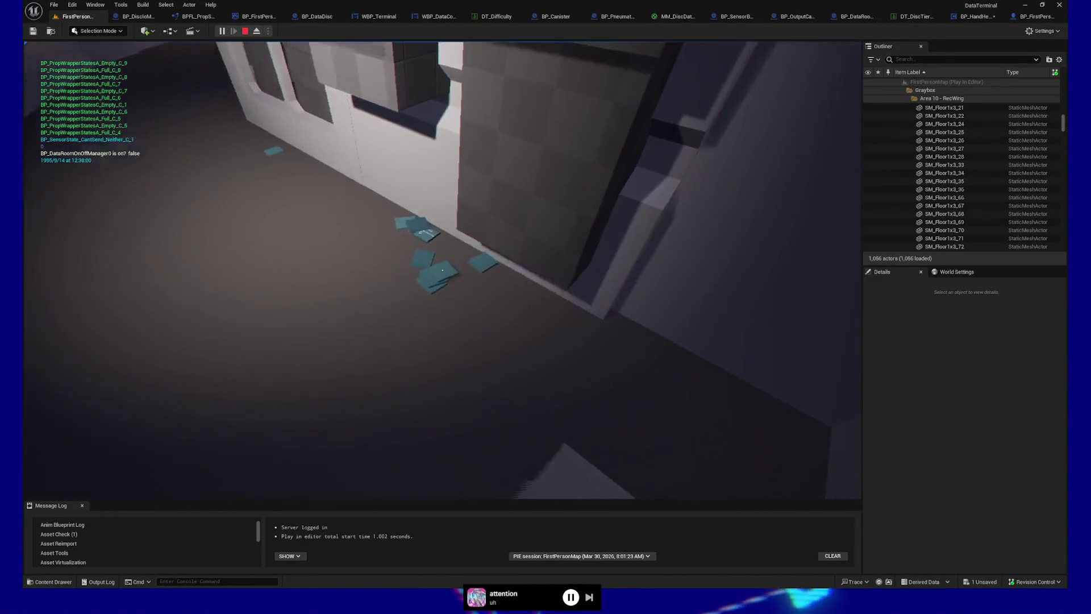
key(w)
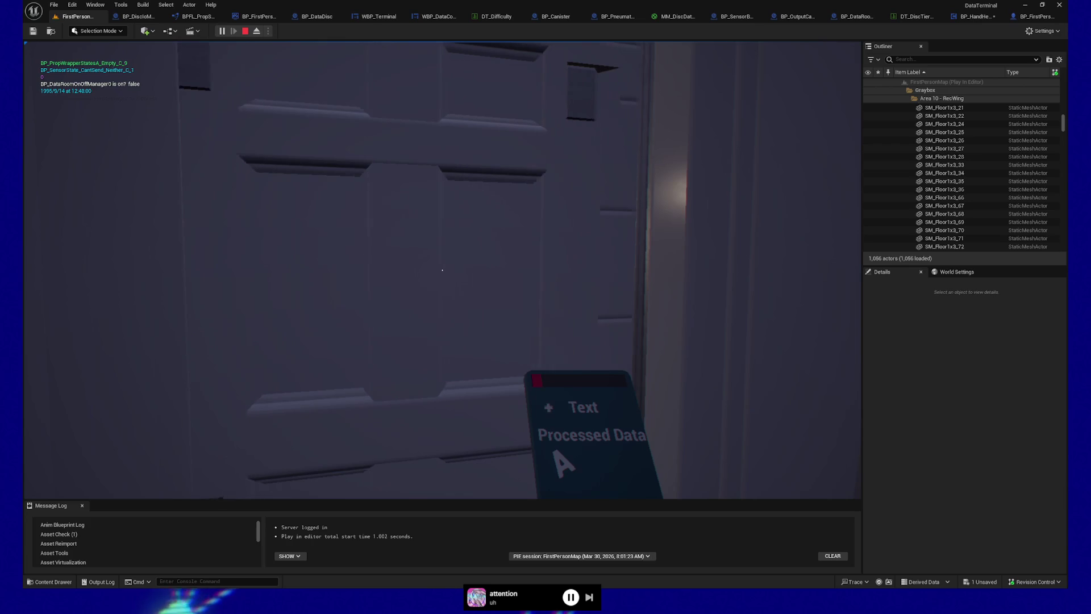
Walk through the lounge into the teleporter room and face the item teleporter head-on.
key(w)
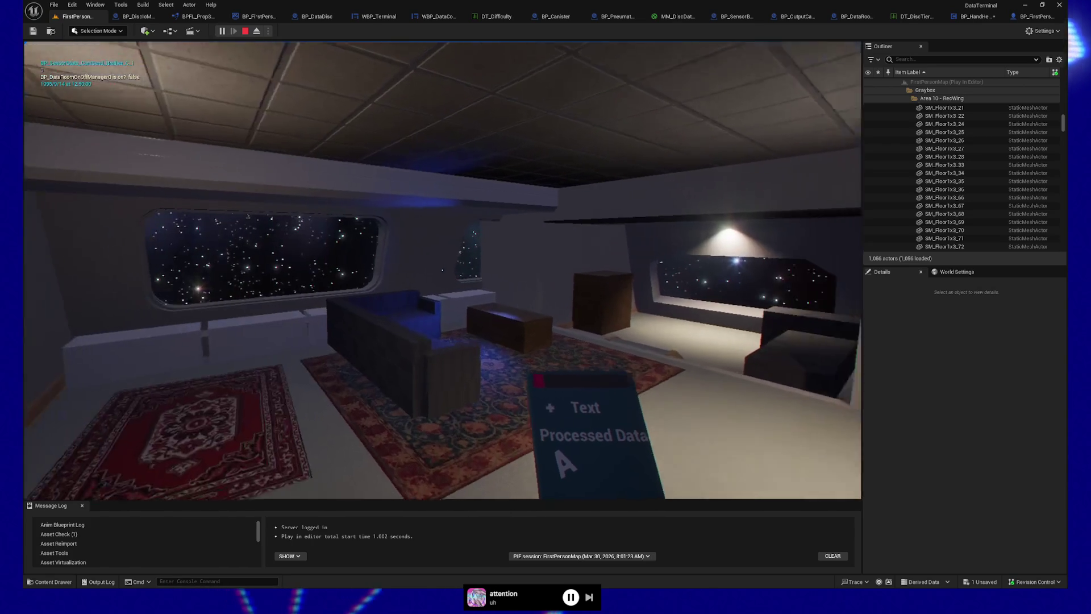
key(w)
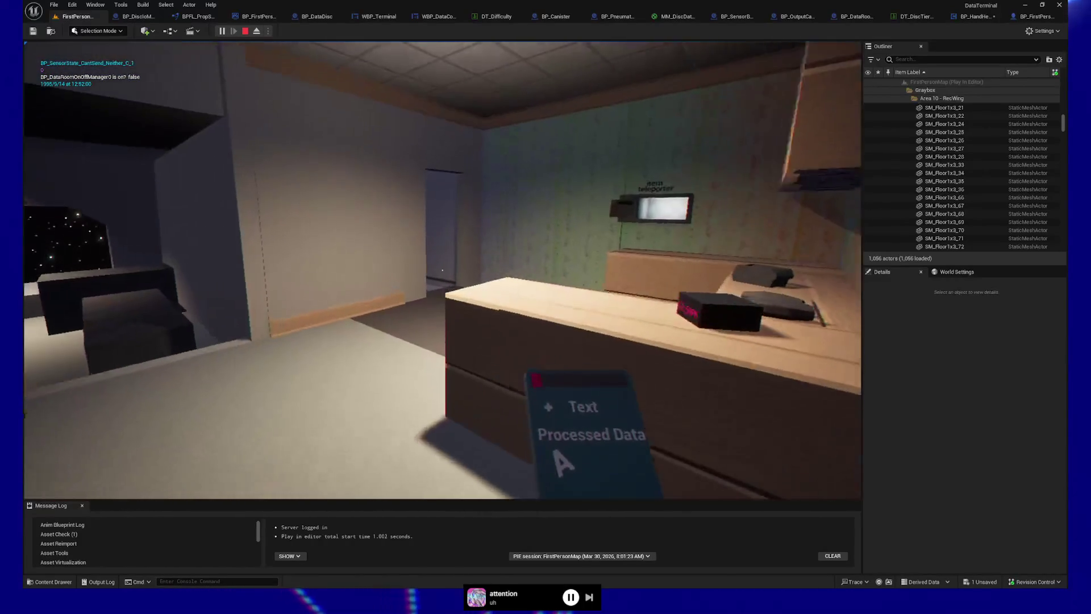
key(w)
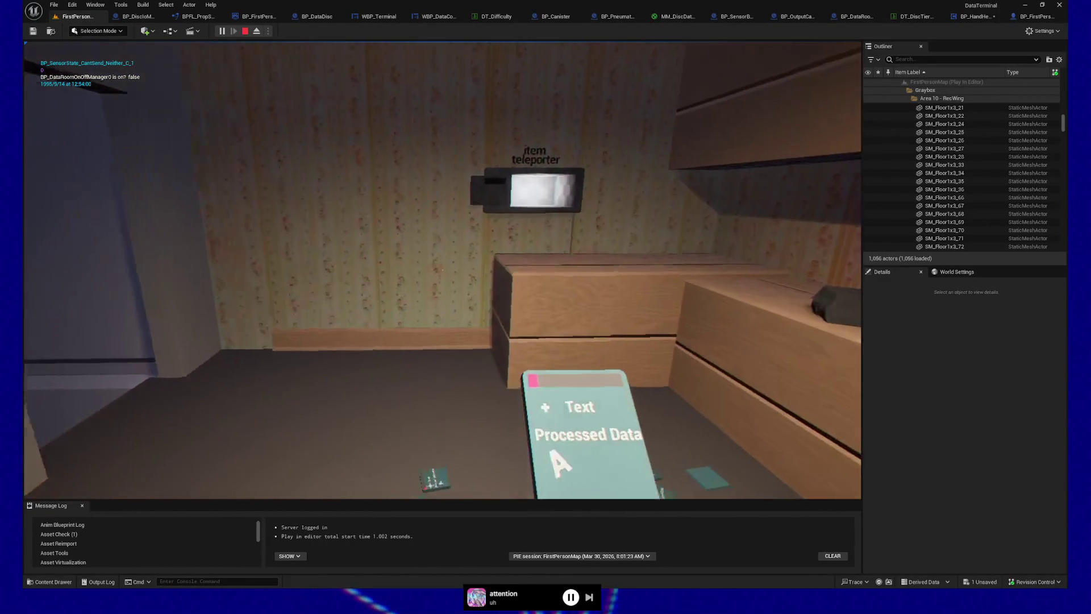
key(w)
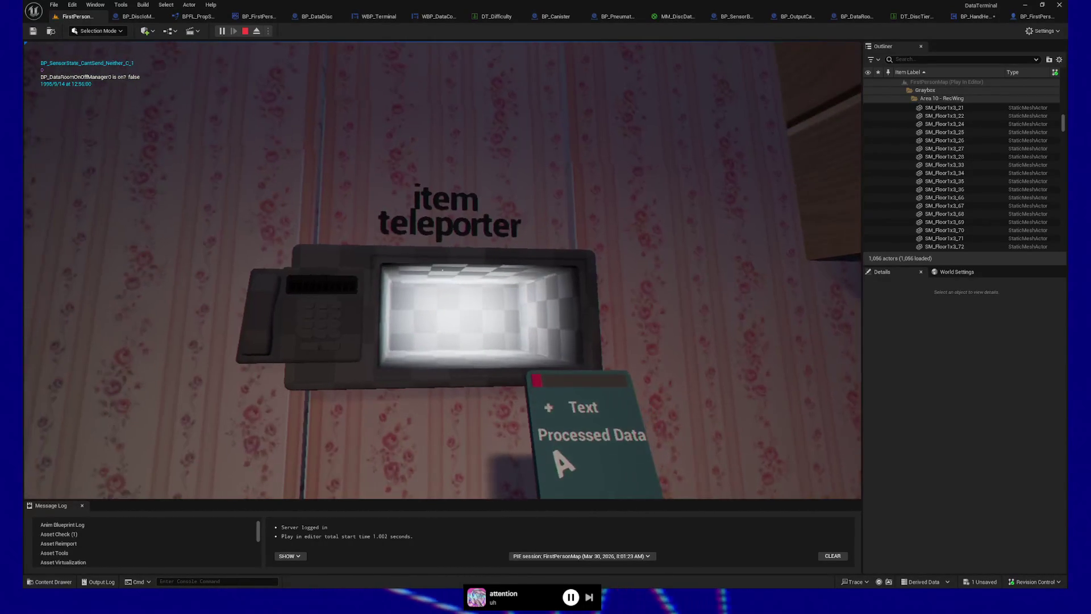
key(s)
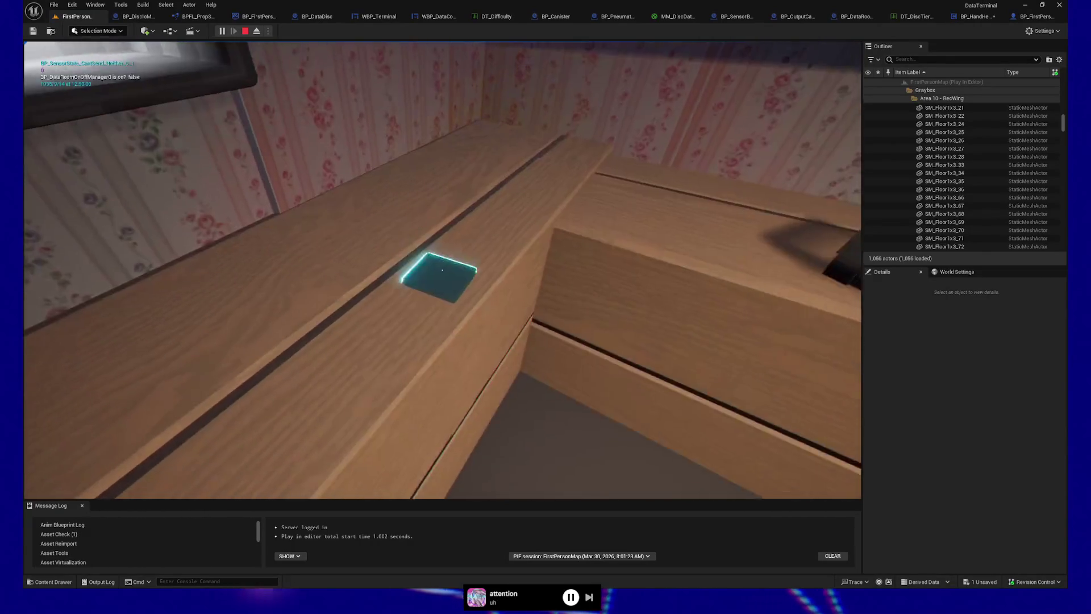
key(w)
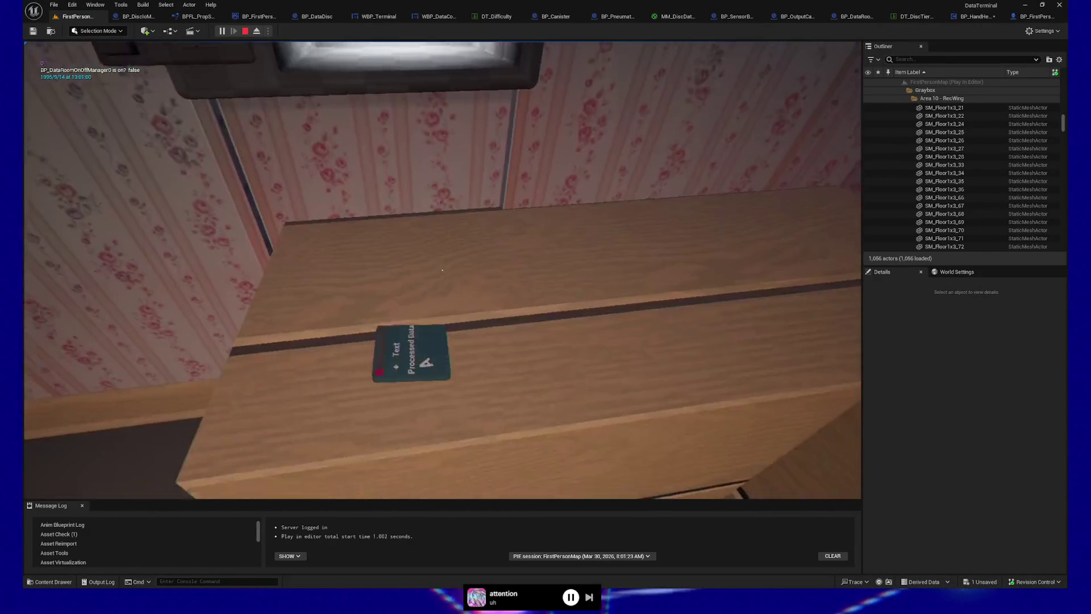
Pick up the Processed Data card from the counter and place it in the teleporter.
click(443, 271)
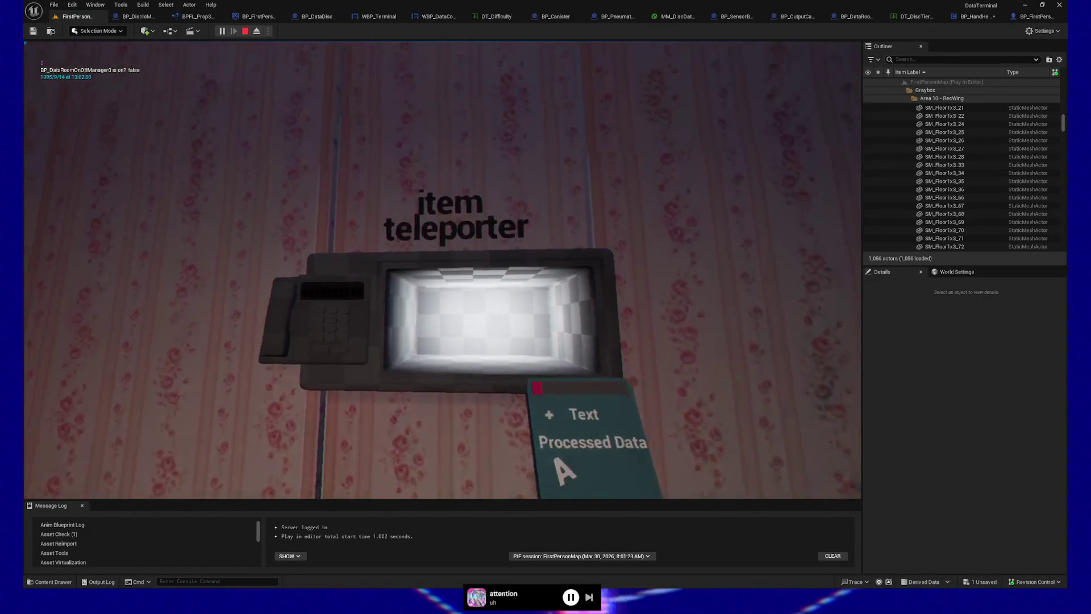
click(442, 271)
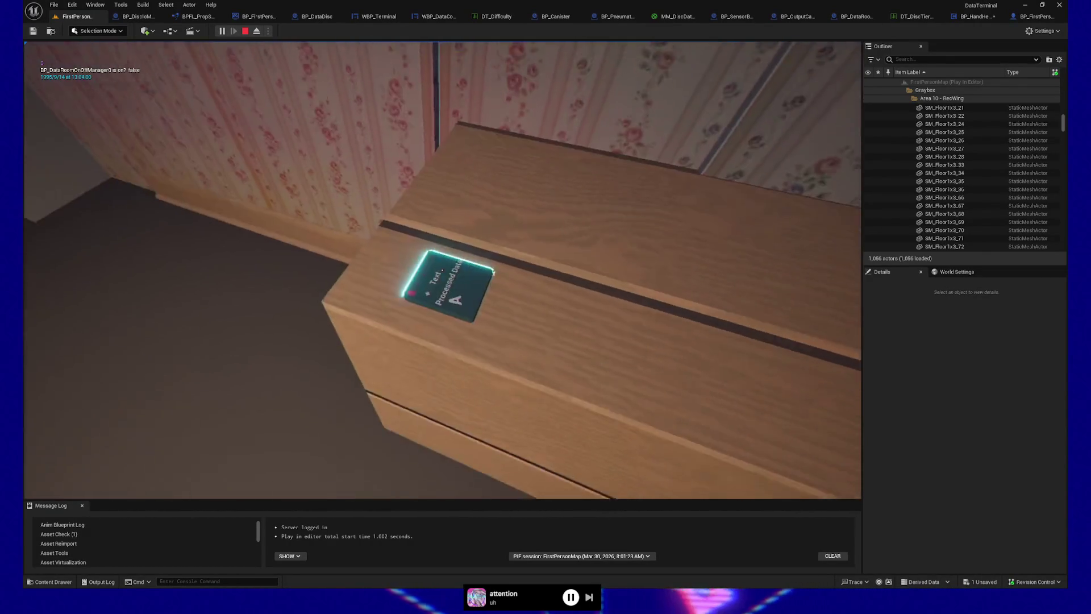
click(442, 271)
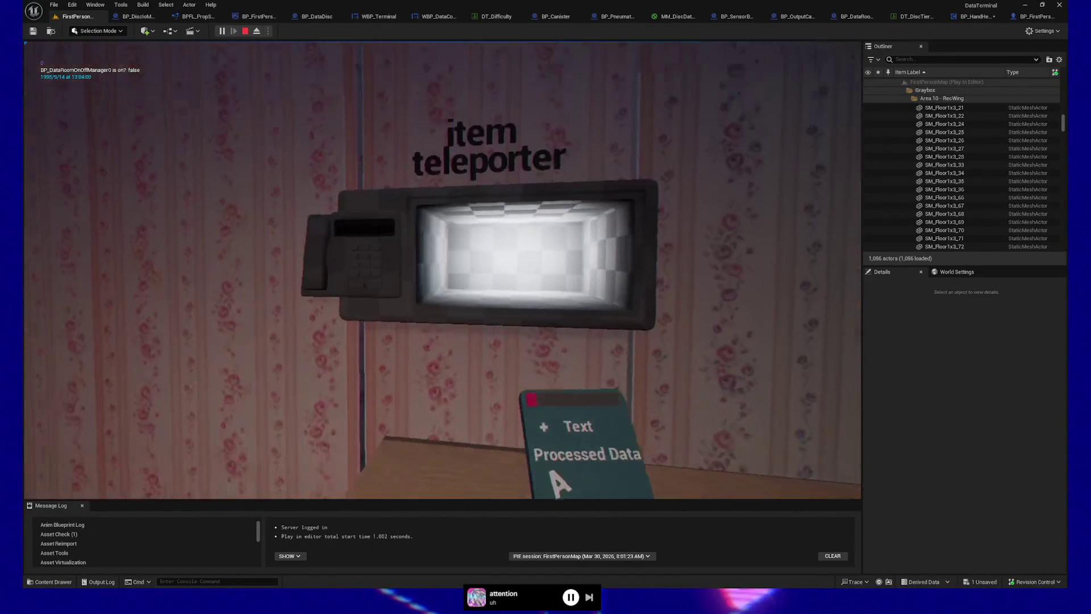
click(442, 270)
Move up to the teleporter keypad and key in a first digit string starting 548.
key(w)
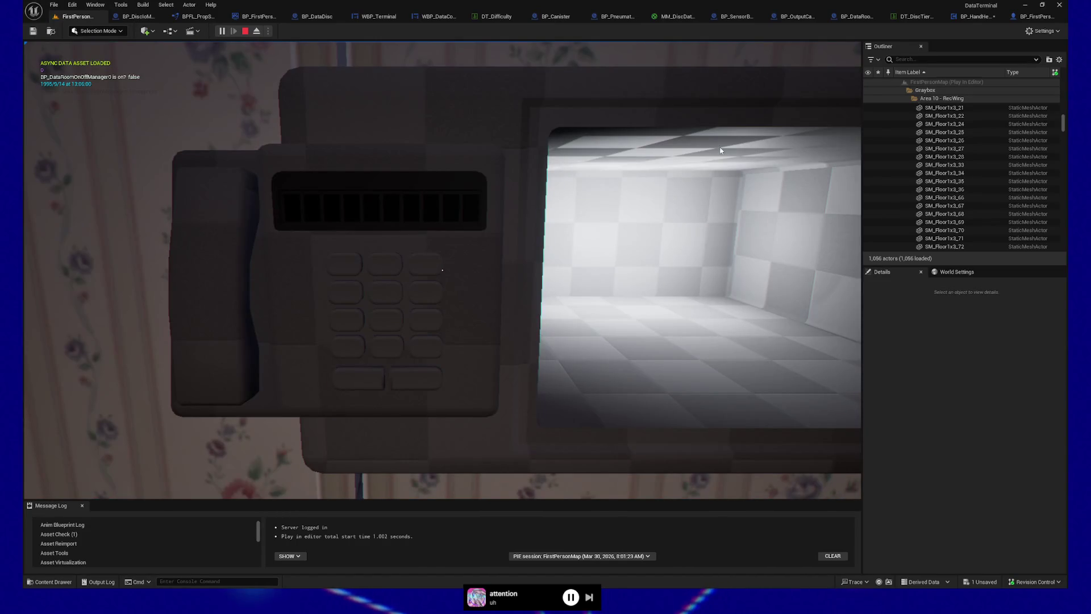
click(387, 291)
click(345, 292)
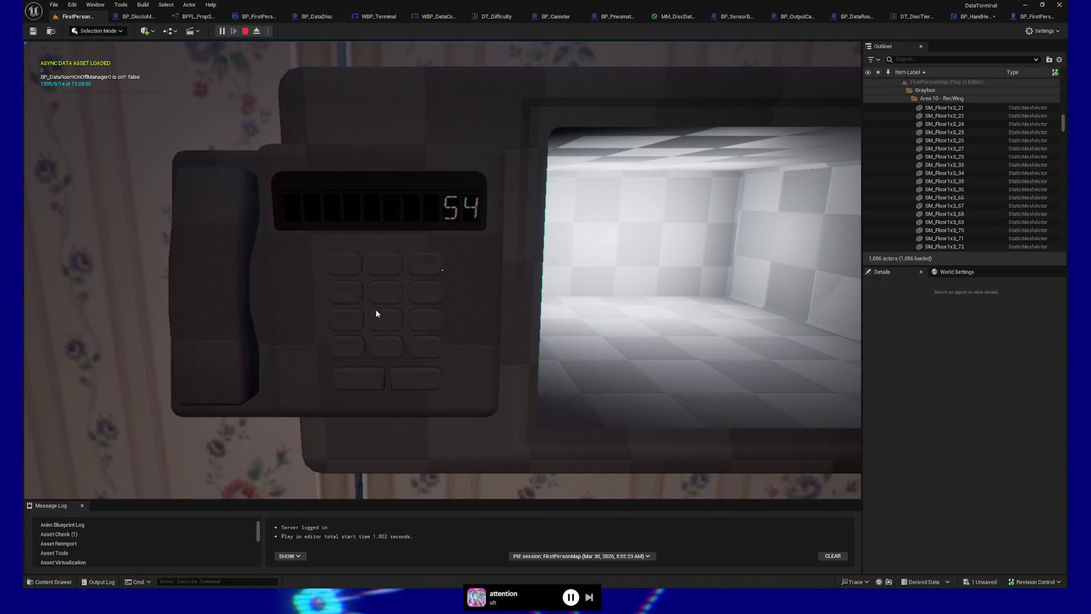
click(386, 320)
click(382, 265)
click(387, 265)
click(386, 264)
click(425, 265)
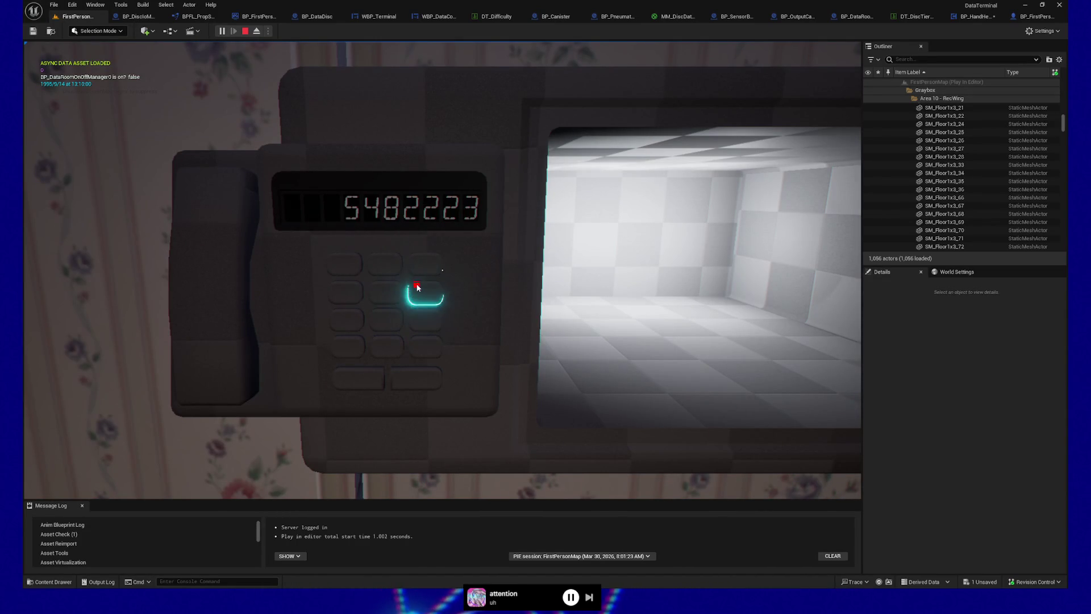
click(376, 267)
click(346, 293)
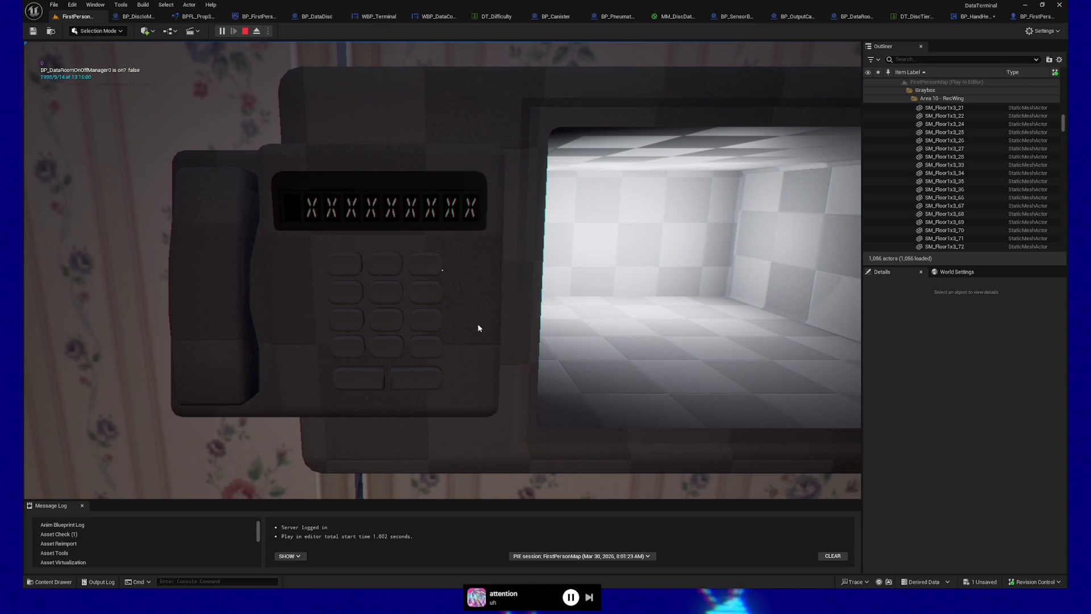
Enter the address 192 16801 on the teleporter keypad.
click(345, 264)
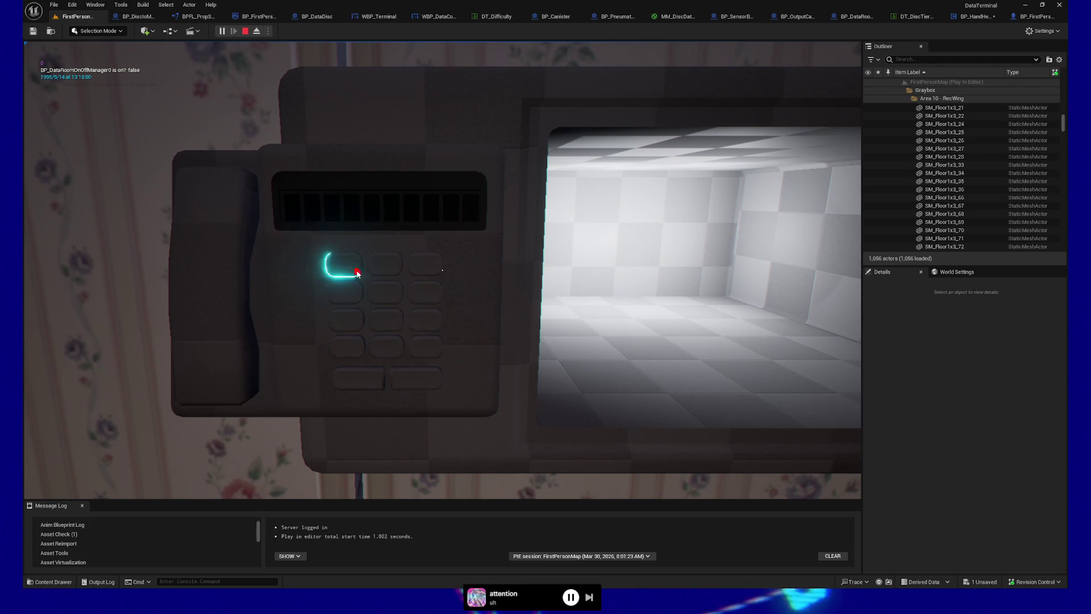
click(426, 319)
click(391, 270)
click(344, 263)
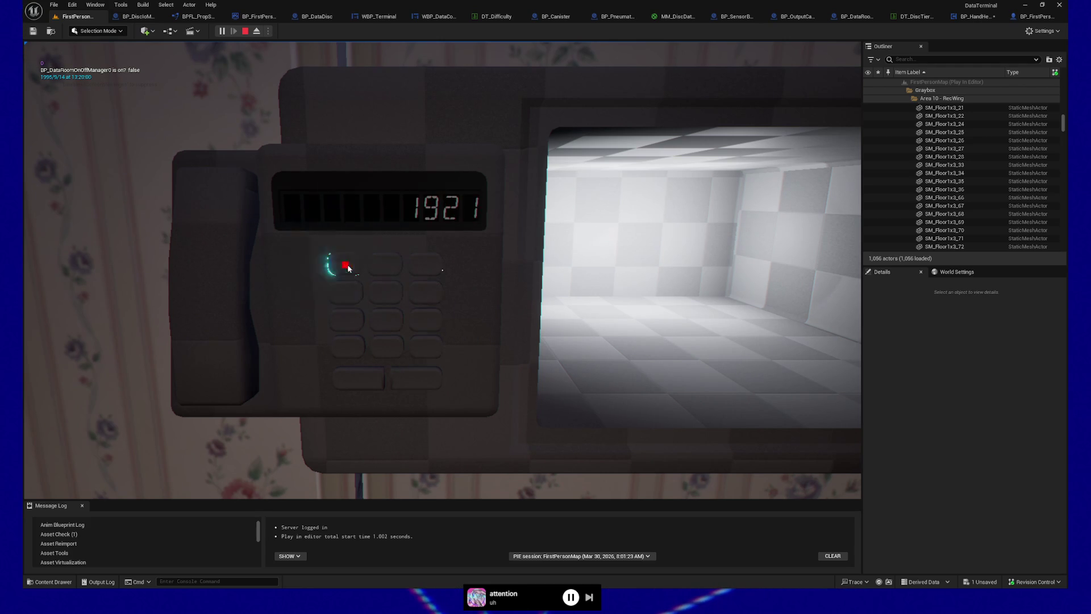
click(425, 292)
click(385, 345)
click(344, 265)
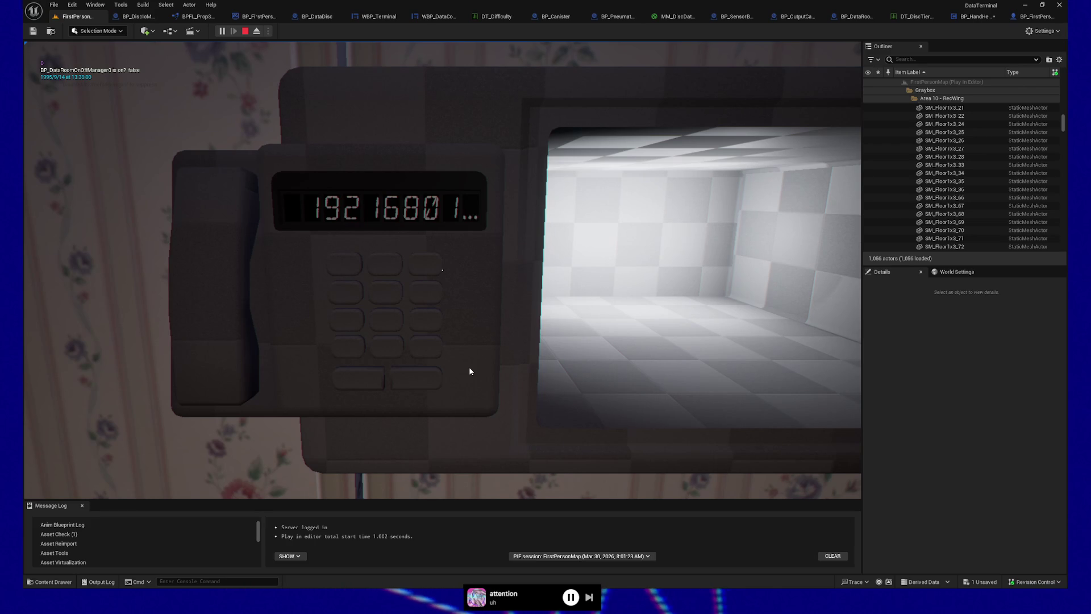
Leave the terminal close-up and walk around the lounge past the desk clock and sofa.
click(469, 368)
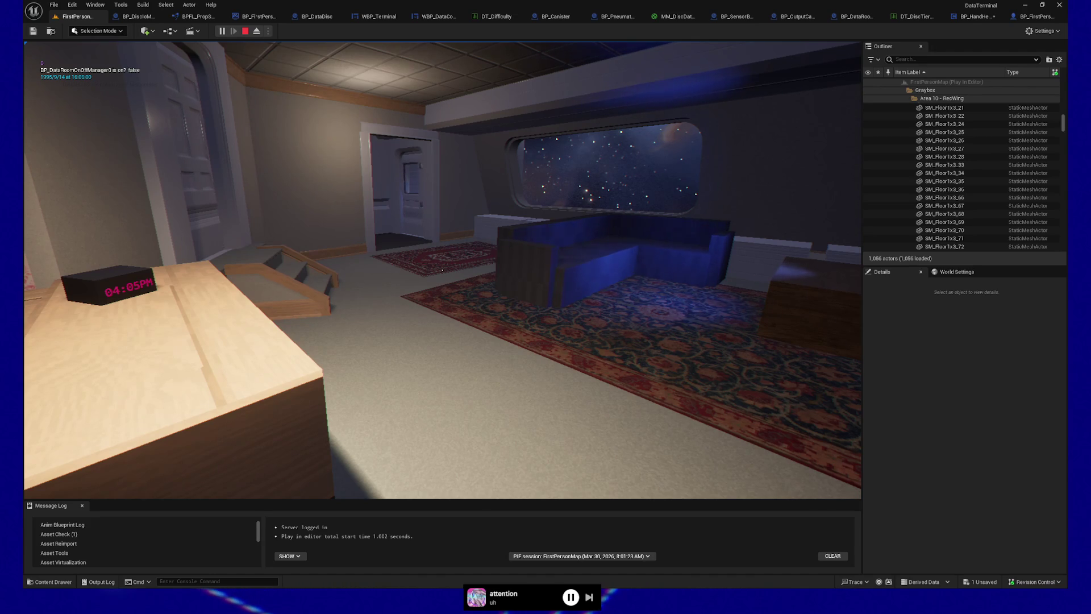
Back away from the sofa and pause the game to show the GAME PAUSED menu.
key(s)
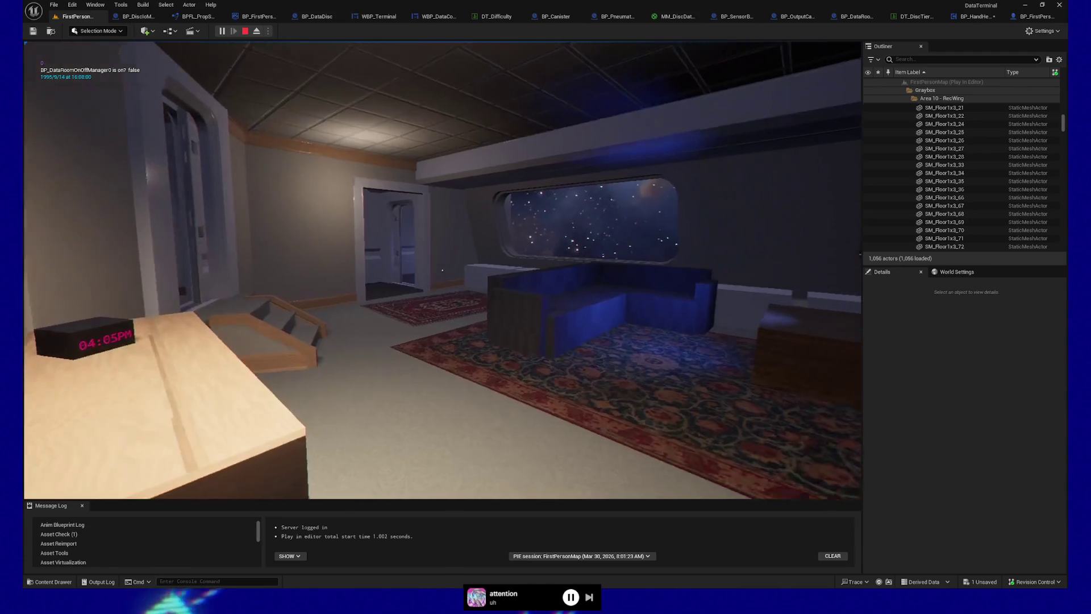
key(Escape)
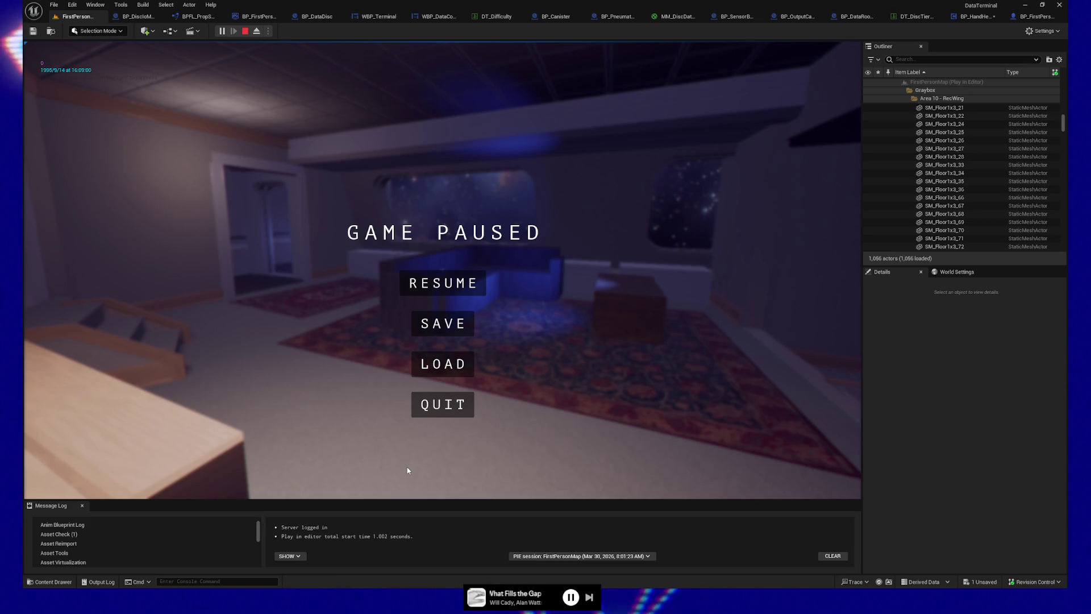
Choose RESUME in the pause menu and return to the lounge.
click(442, 283)
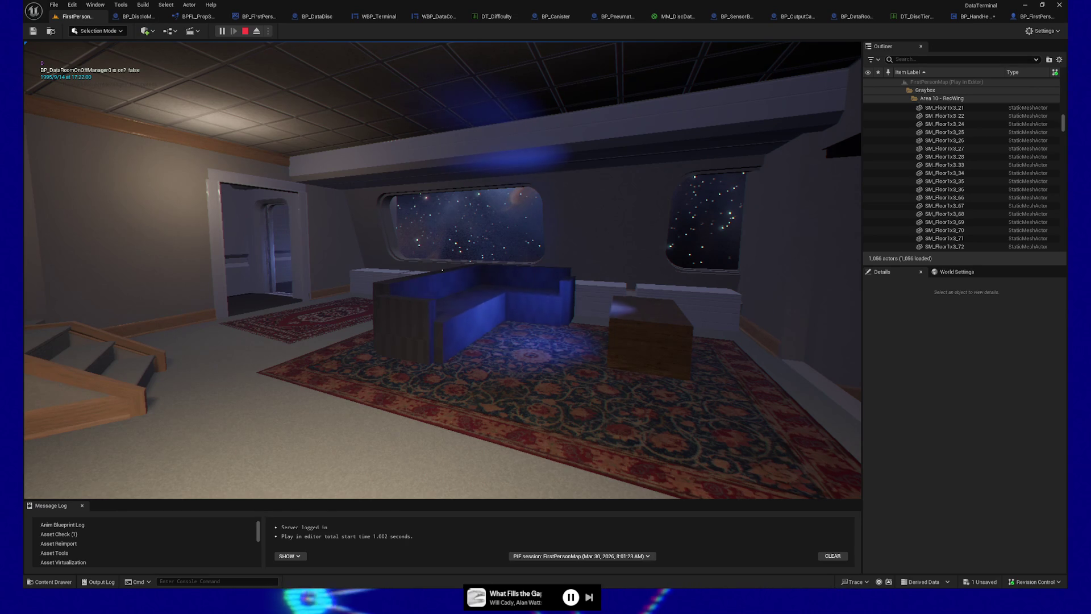
Walk past the couch toward the rug, then pause and QUIT back to FirstPersonMap editing.
key(w)
mouse_move(442, 318)
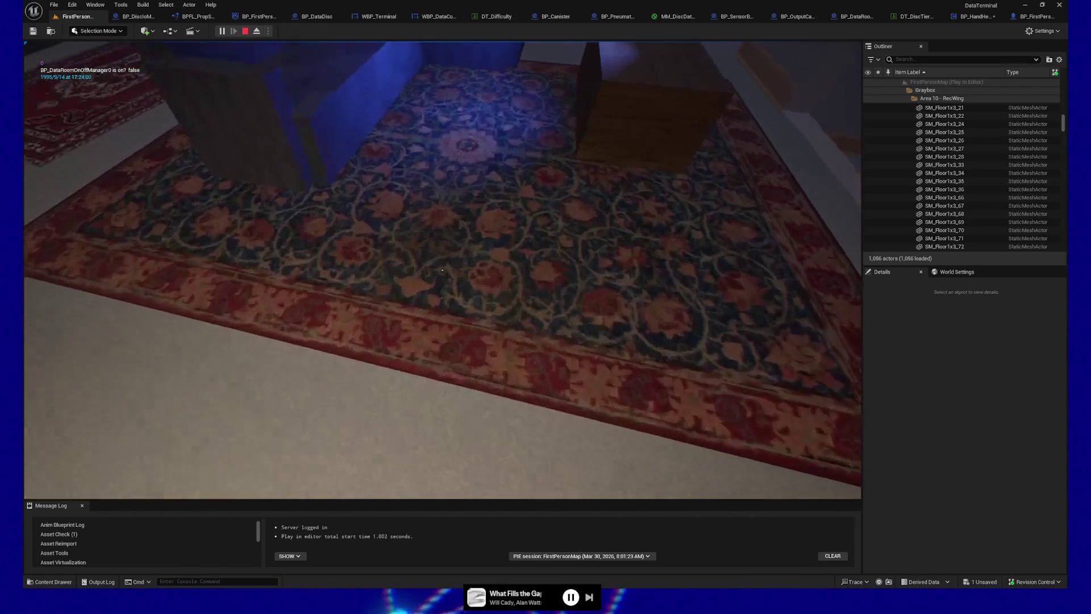
mouse_move(398, 270)
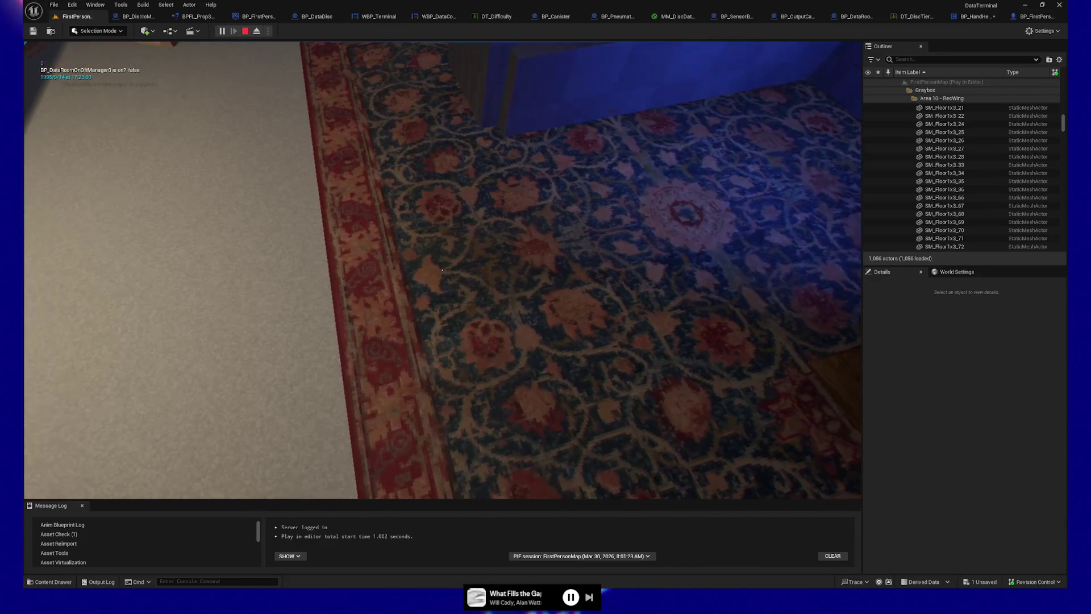
mouse_move(442, 270)
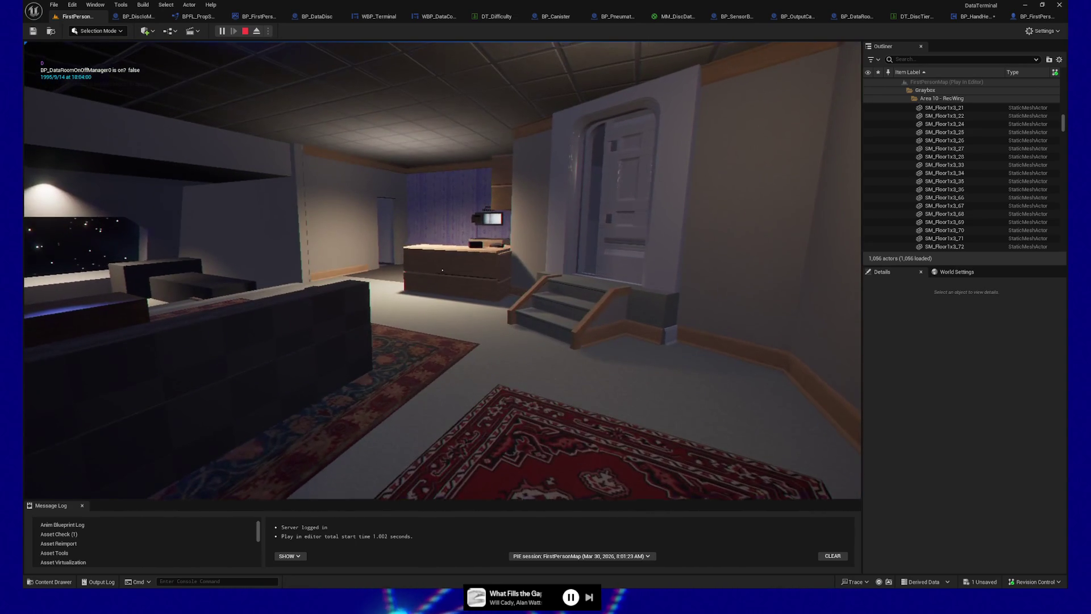
key(Escape)
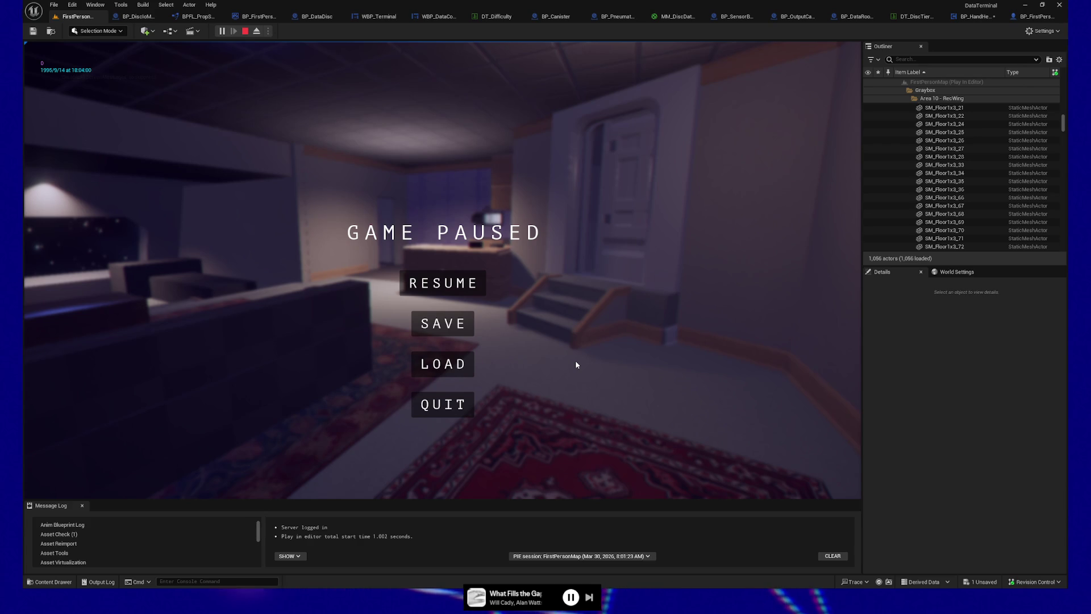
click(452, 404)
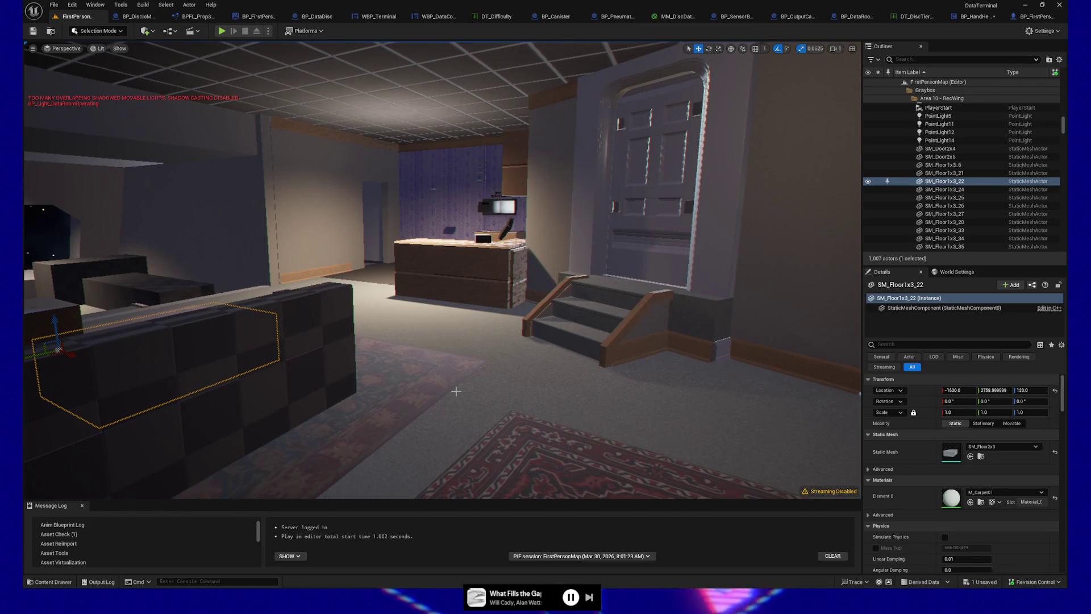
Switch to Obsidian's to do note and scroll the backlog, returning to the 57-not-done summary.
key(alt+Tab)
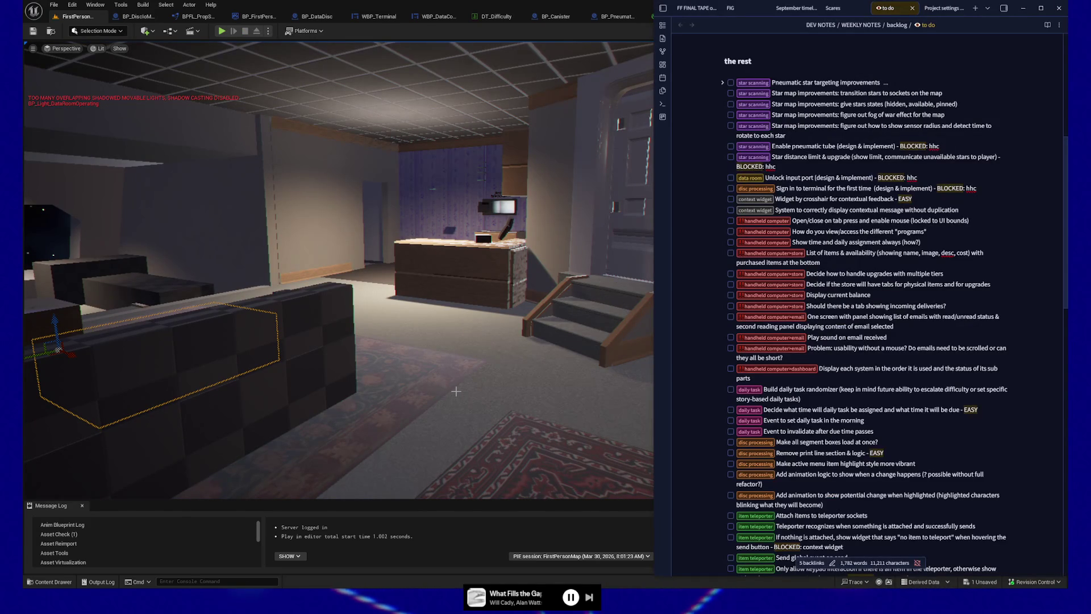
scroll(989, 270, down, 10)
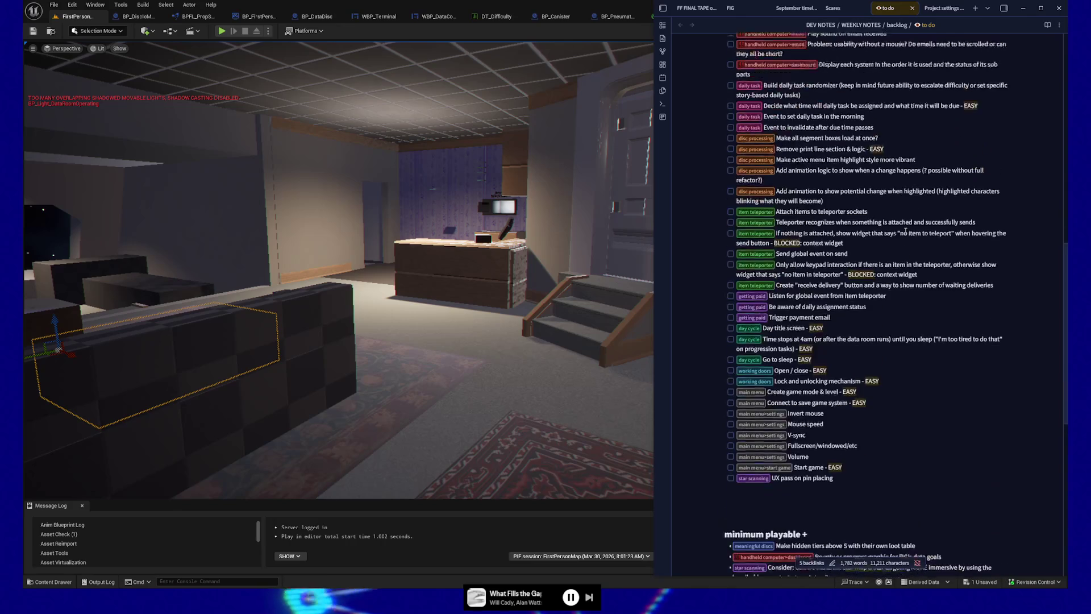
scroll(905, 231, up, 5)
scroll(905, 230, up, 9)
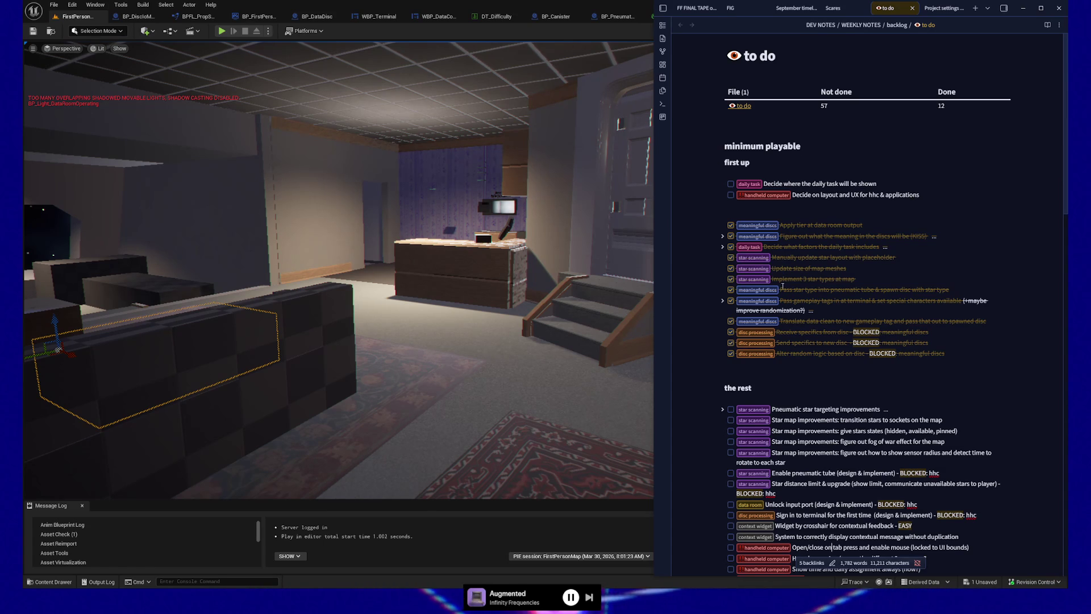
Scroll down the to do note to review the open first-up tasks and 12 completed ones.
scroll(807, 313, down, 2)
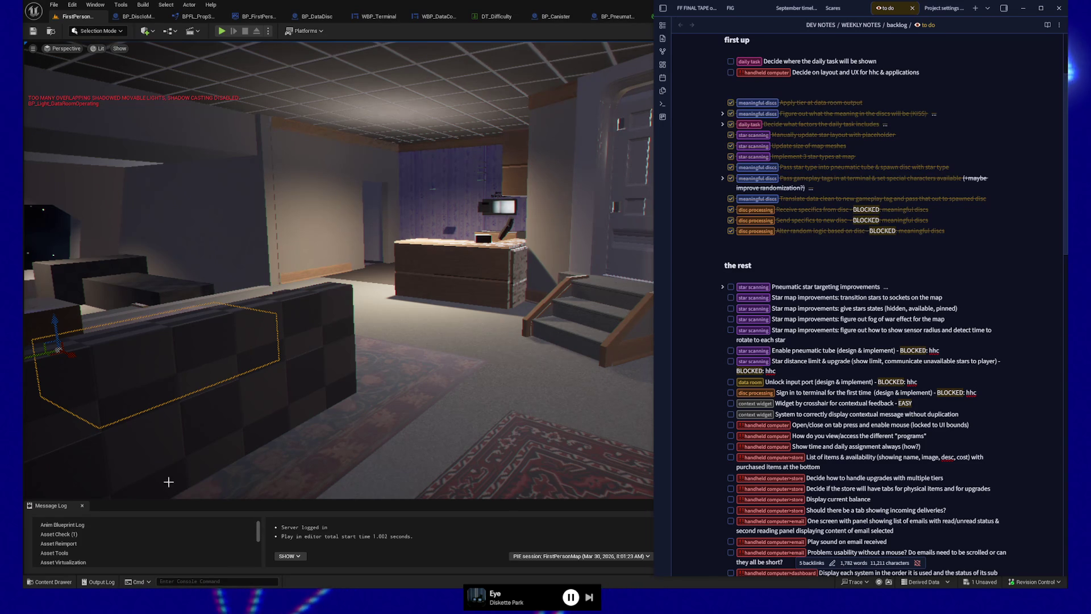
Bring the untitled hhc Notepad notes to the front and move the window slightly lower.
key(alt+Tab)
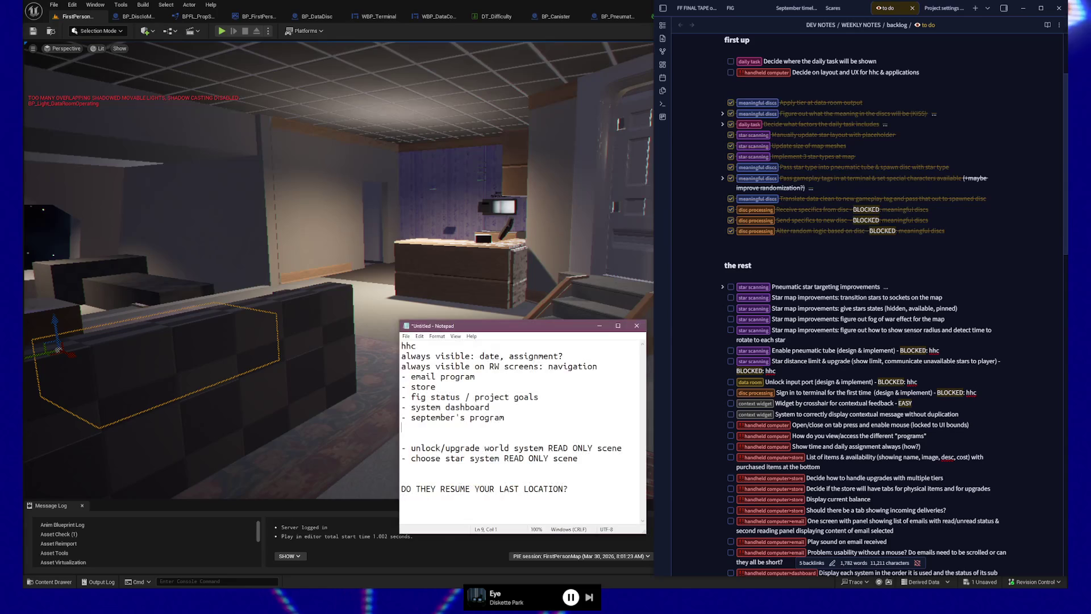
mouse_move(479, 325)
mouse_down()
mouse_move(433, 304)
mouse_move(485, 384)
mouse_move(484, 366)
mouse_up()
drag(484, 368, 486, 369)
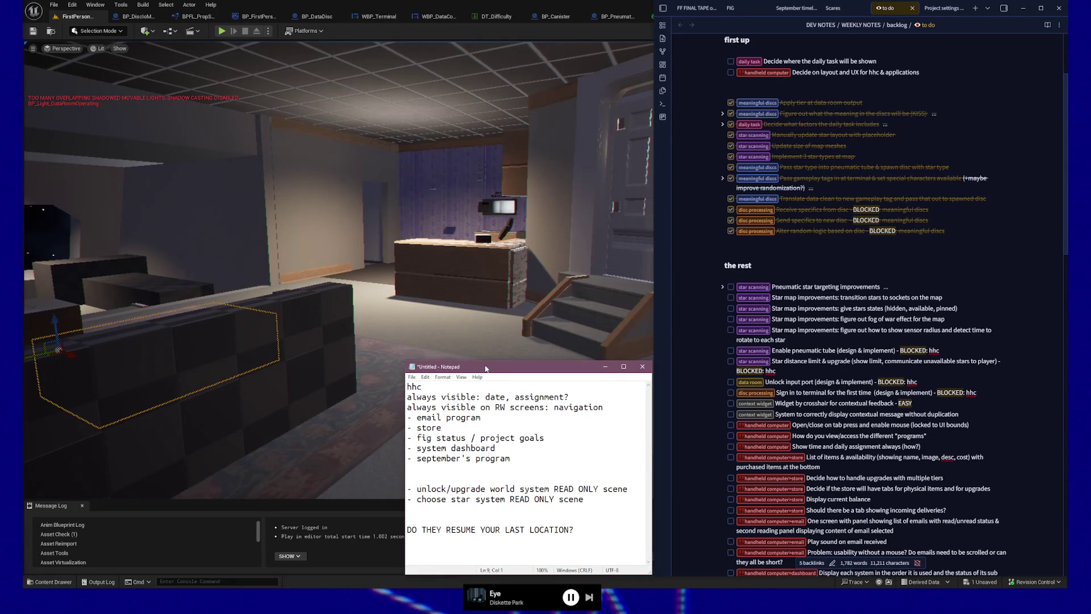